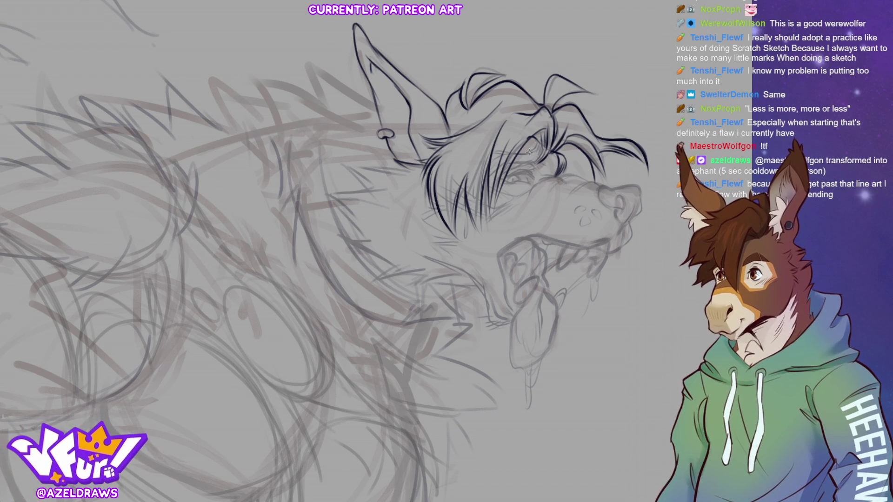
Ink short strokes on the hair strands beside the eye, then nudge the canvas over
drag(523, 138, 540, 157)
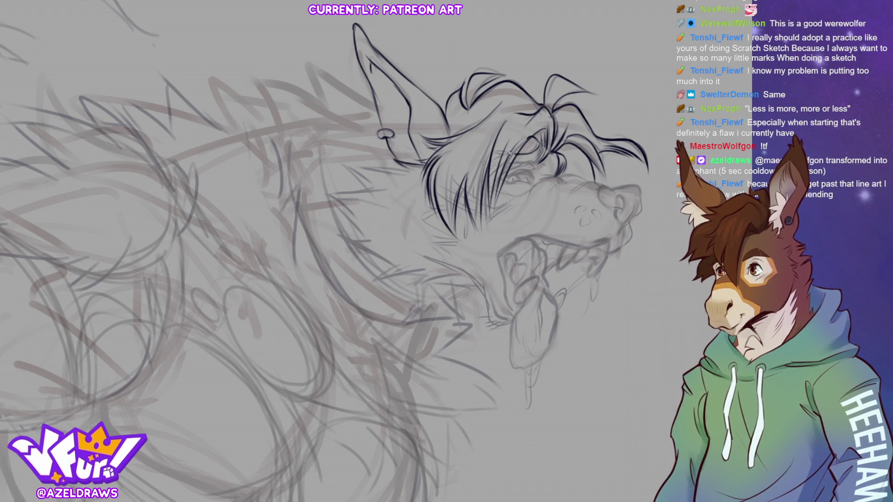
drag(490, 156, 506, 151)
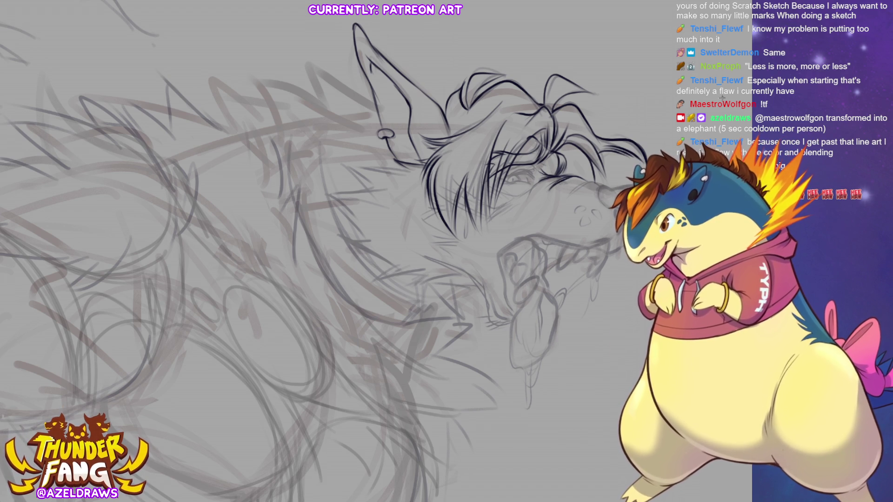
drag(349, 252, 279, 269)
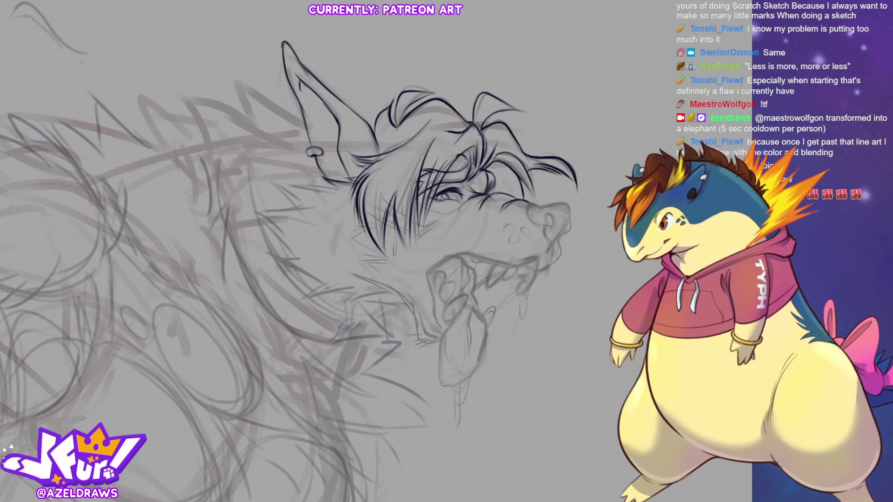
Ink a mark below the eye, the mouth line, the lower jaw and details inside the open mouth
drag(459, 200, 456, 210)
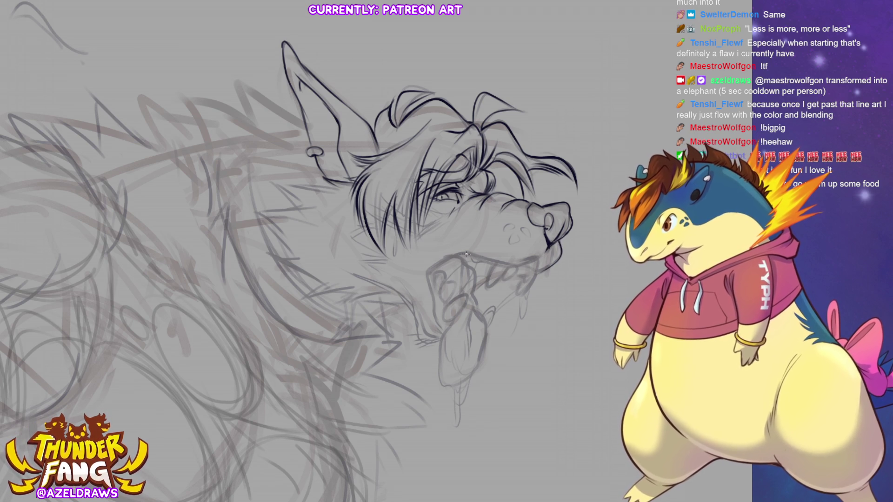
drag(505, 270, 540, 263)
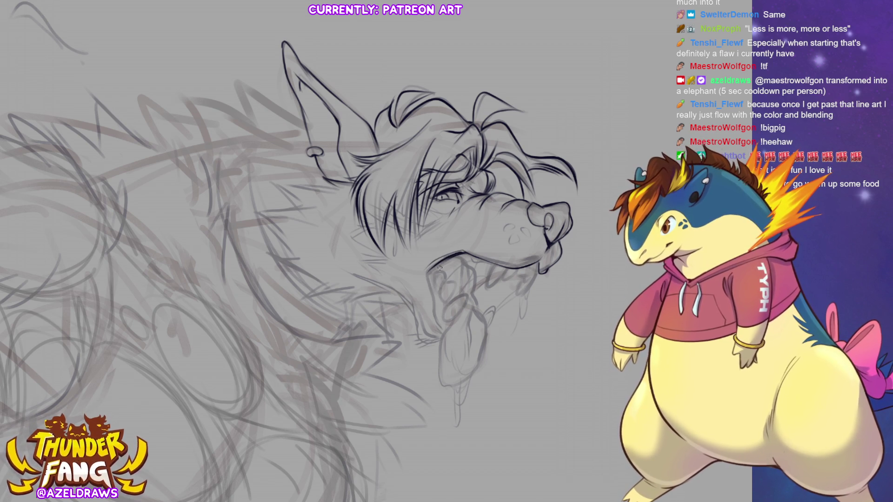
drag(426, 268, 436, 314)
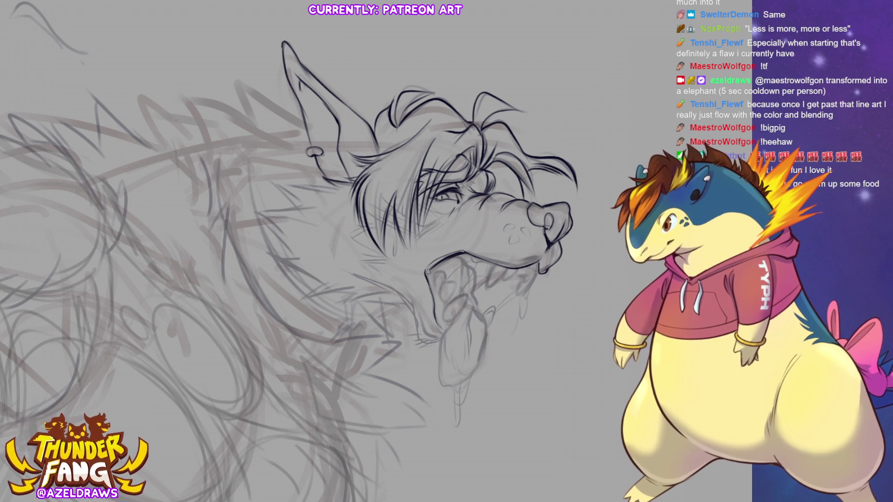
drag(430, 270, 460, 285)
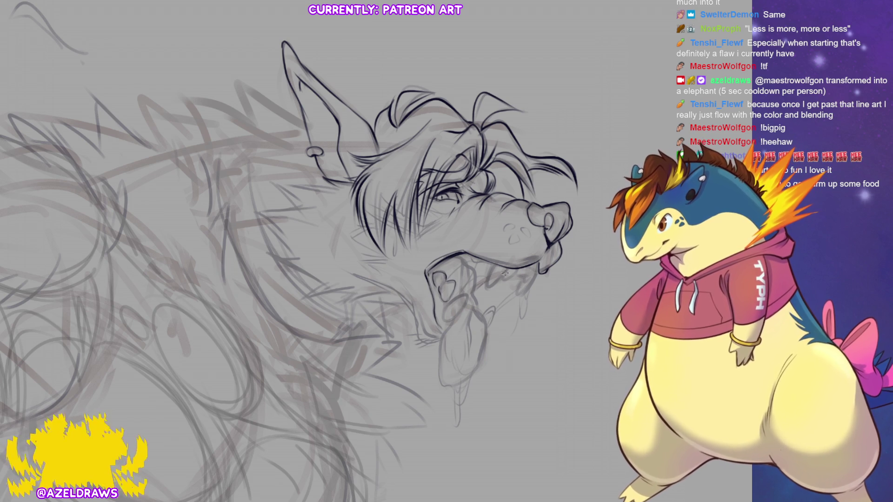
Ink a line inside the mouth, undoing the first attempt and redrawing it
drag(450, 321, 468, 294)
key(ctrl+z)
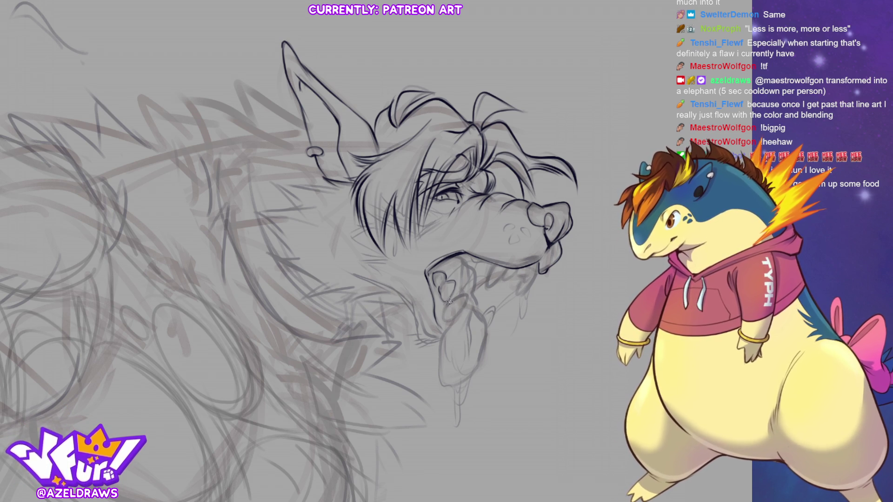
drag(447, 306, 469, 294)
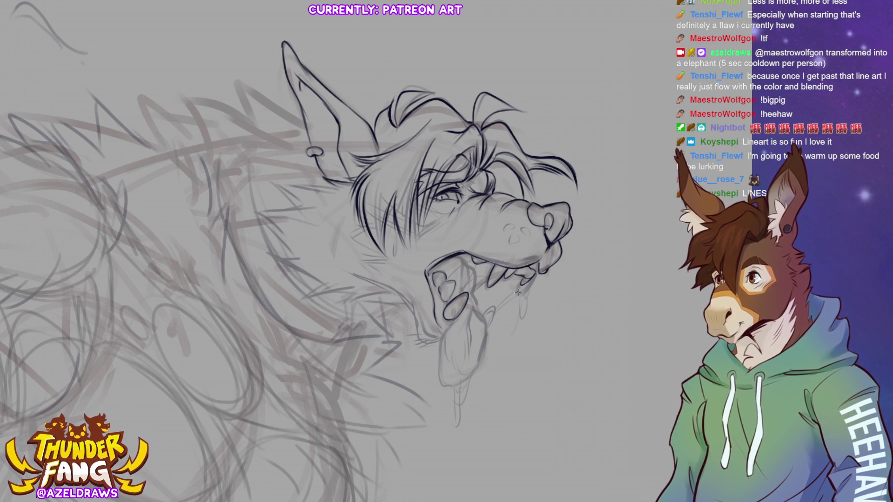
drag(534, 283, 523, 297)
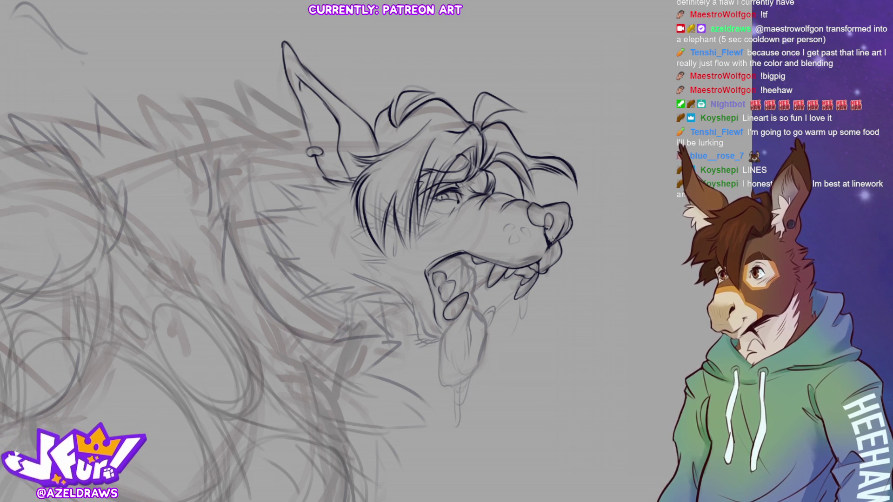
Ink a snout detail, dot a freckle on the snout and draw a tooth line in the mouth
drag(506, 227, 527, 234)
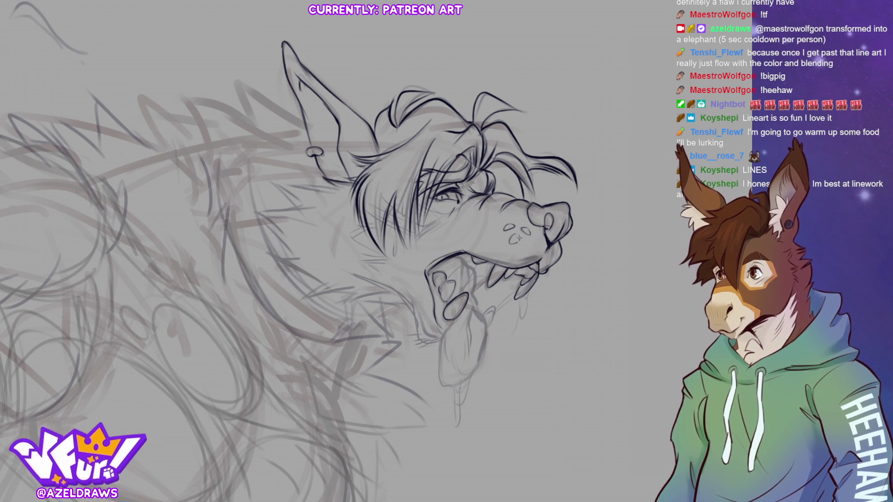
click(536, 229)
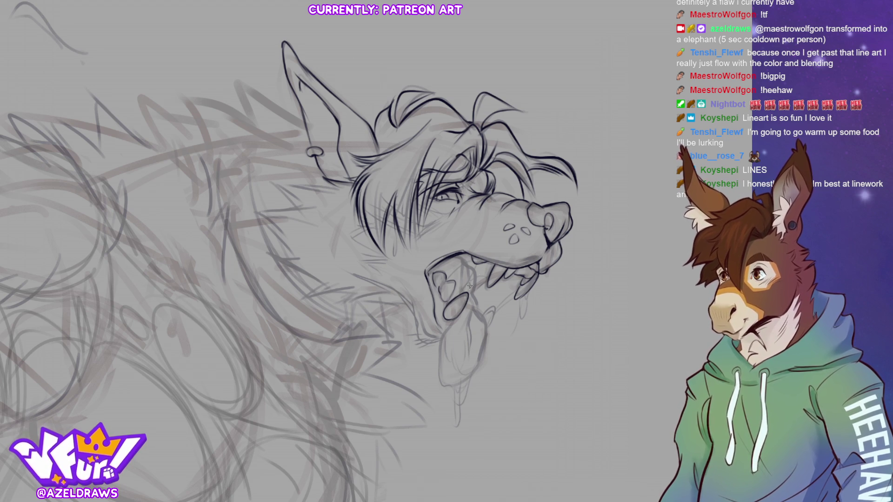
drag(468, 260, 461, 294)
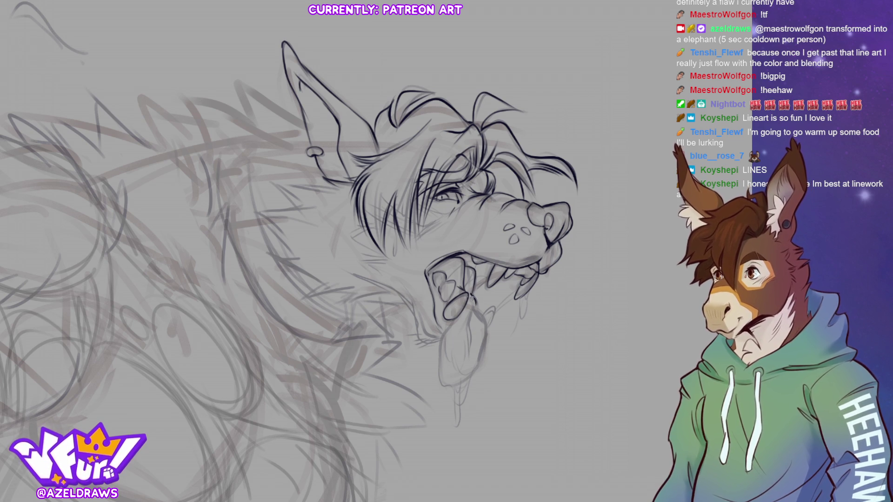
Outline the hanging tongue in ink along its left and right edges
drag(471, 291, 462, 362)
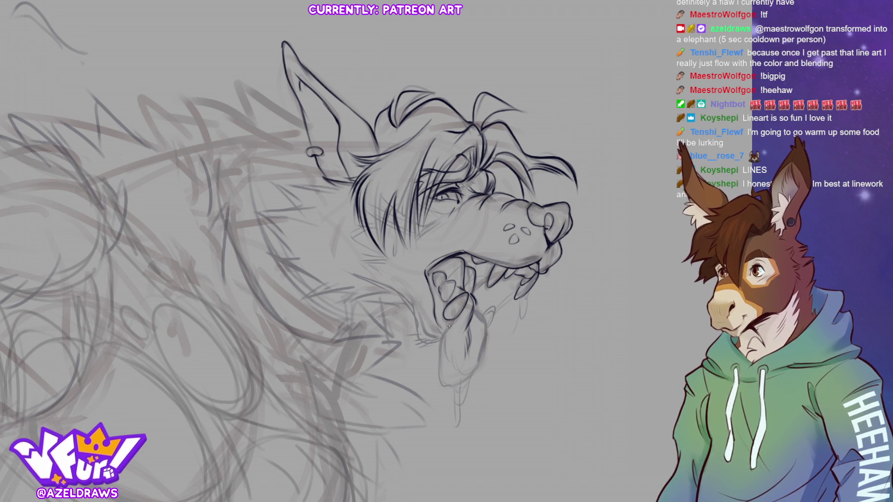
mouse_move(454, 317)
mouse_down()
mouse_move(441, 386)
mouse_move(477, 367)
mouse_up()
mouse_move(475, 308)
mouse_down()
mouse_move(491, 325)
mouse_move(478, 368)
mouse_up()
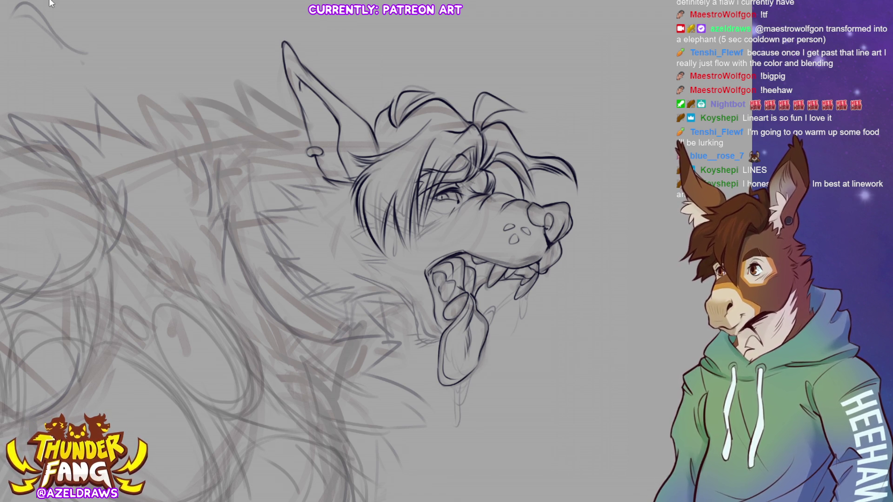
Touch up the hair by the eye, the tongue's right edge and a tooth edge
mouse_move(388, 225)
mouse_down()
mouse_move(447, 235)
mouse_move(438, 225)
mouse_up()
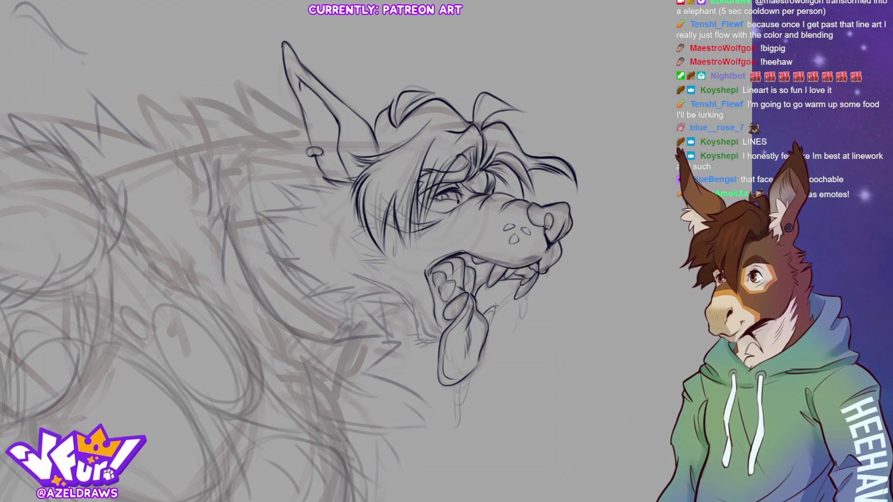
drag(490, 312, 489, 328)
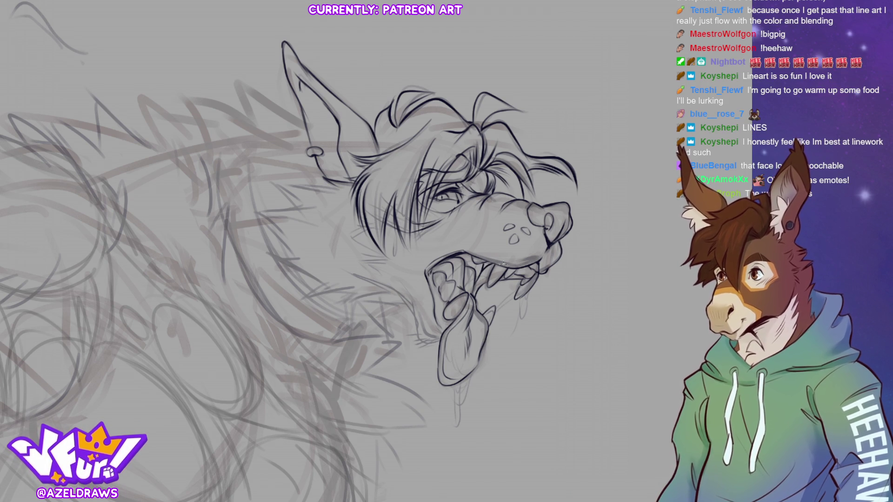
drag(480, 264, 492, 271)
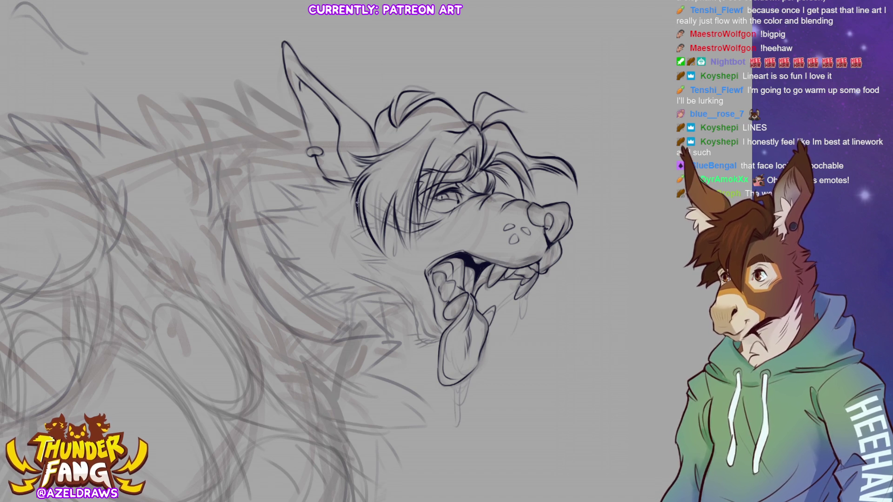
Draw the jagged cheek fur line running down from below the ear
mouse_move(341, 189)
mouse_down()
mouse_move(309, 185)
mouse_move(281, 207)
mouse_move(278, 185)
mouse_move(252, 211)
mouse_move(276, 275)
mouse_move(280, 261)
mouse_up()
mouse_move(335, 265)
mouse_down()
mouse_move(289, 283)
mouse_move(307, 296)
mouse_move(301, 302)
mouse_up()
Continue the jagged fur ruff along the neck under the jaw, then fit the whole figure in view
mouse_move(360, 288)
mouse_down()
mouse_move(332, 296)
mouse_move(338, 310)
mouse_up()
mouse_move(400, 295)
mouse_down()
mouse_move(344, 307)
mouse_move(360, 312)
mouse_up()
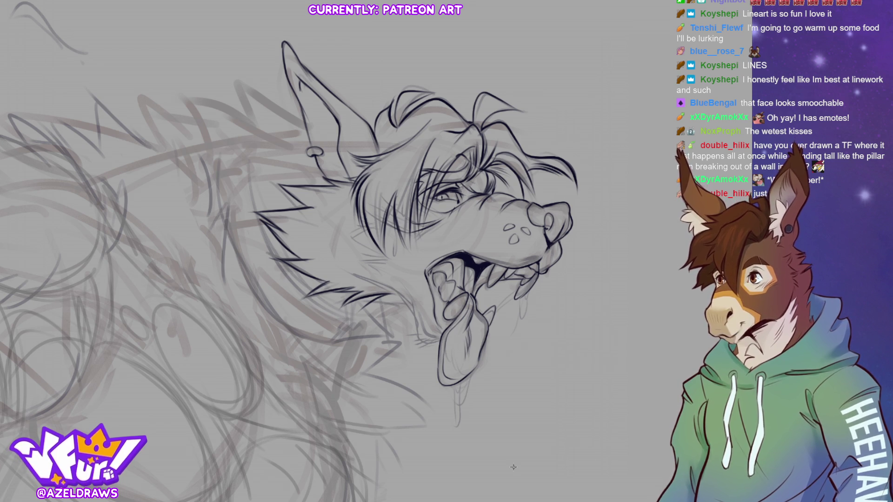
key(ctrl+0)
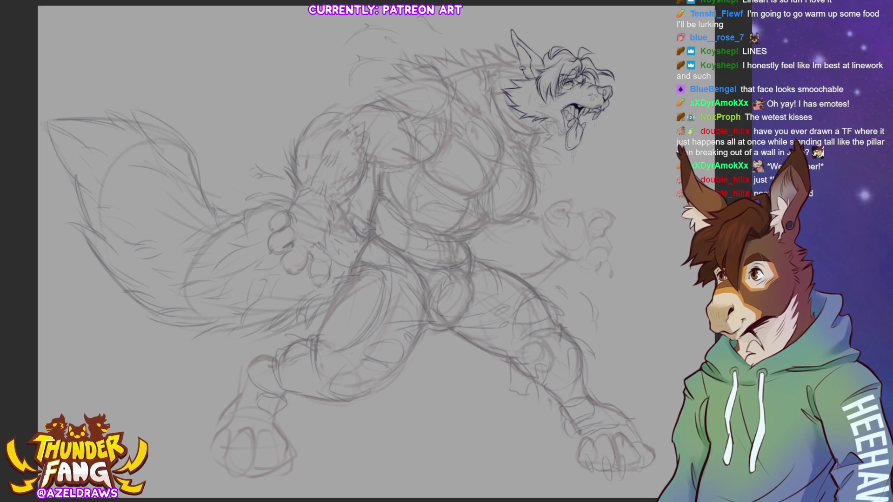
key(ctrl+z)
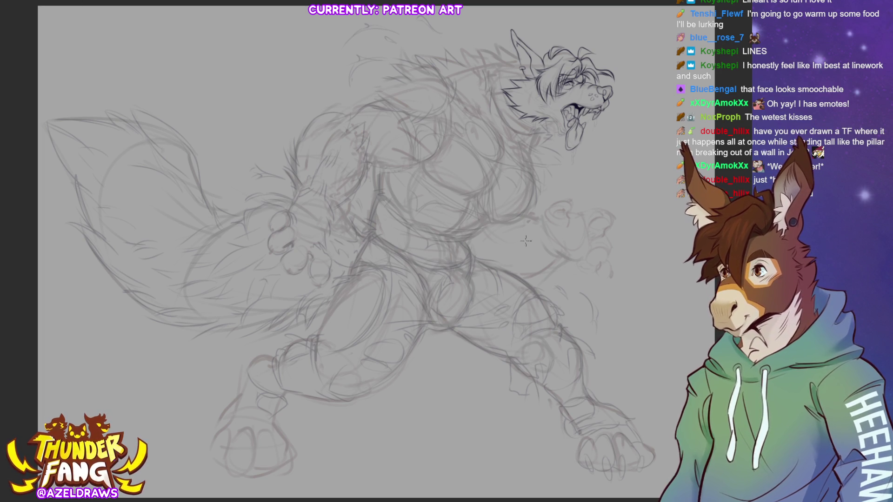
key(ctrl+plus)
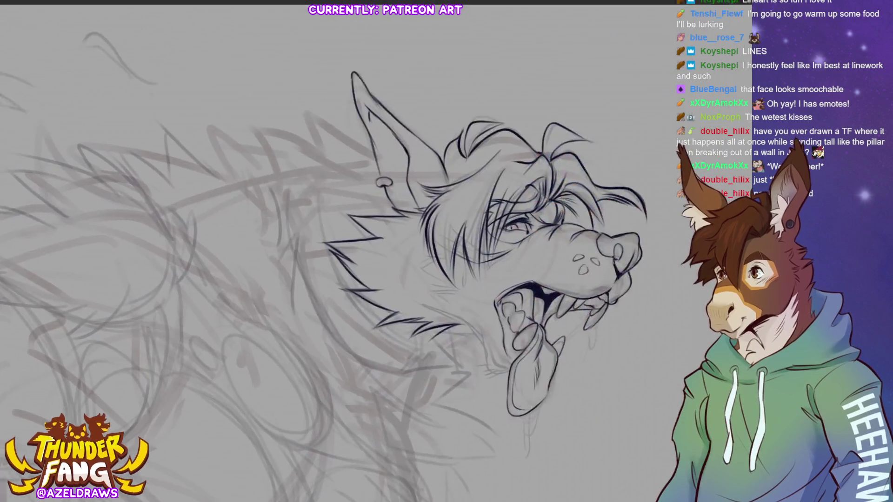
Ink fur strokes along the lower cheek and cheek, plus hair strokes around the eye
drag(649, 56, 524, 280)
drag(348, 279, 392, 253)
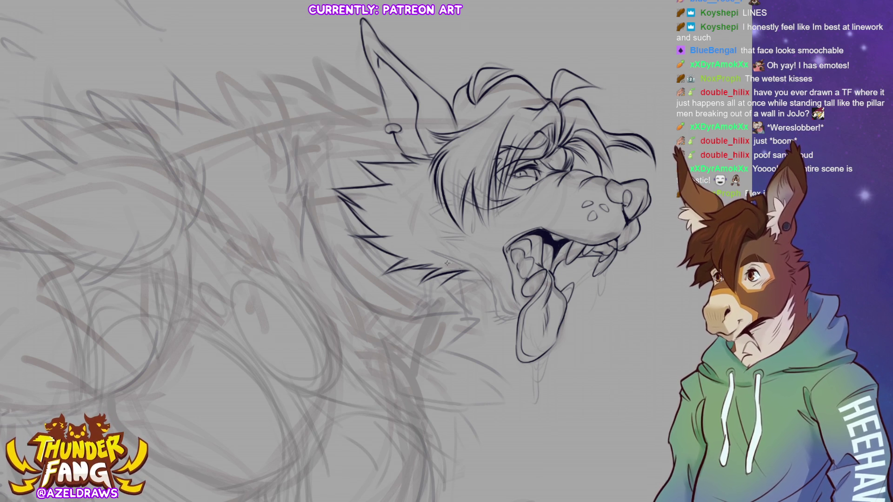
mouse_move(427, 250)
mouse_down()
mouse_move(488, 277)
mouse_move(468, 270)
mouse_move(508, 321)
mouse_move(484, 326)
mouse_up()
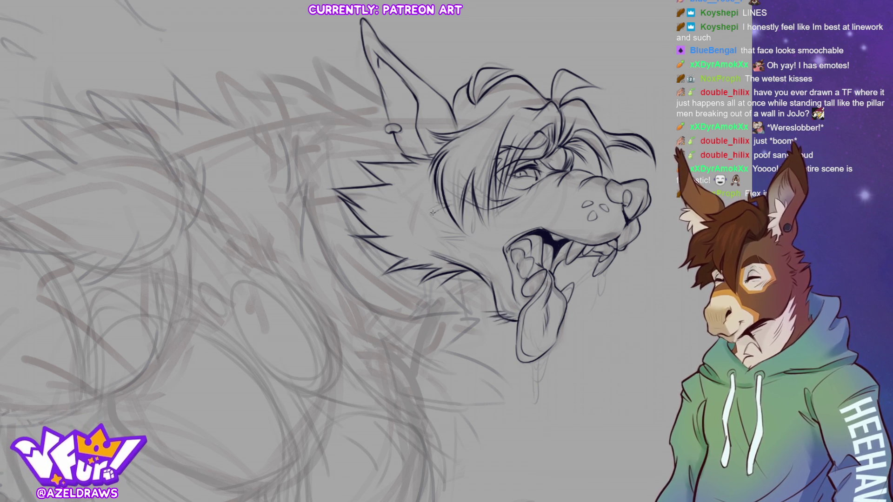
mouse_move(435, 209)
mouse_down()
mouse_move(466, 232)
mouse_move(448, 242)
mouse_move(480, 263)
mouse_up()
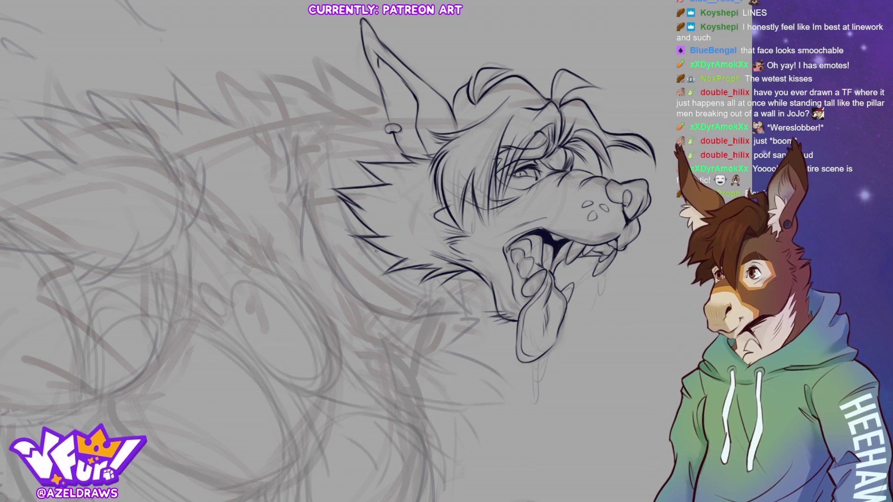
mouse_move(476, 172)
mouse_down()
mouse_move(503, 199)
mouse_move(530, 203)
mouse_up()
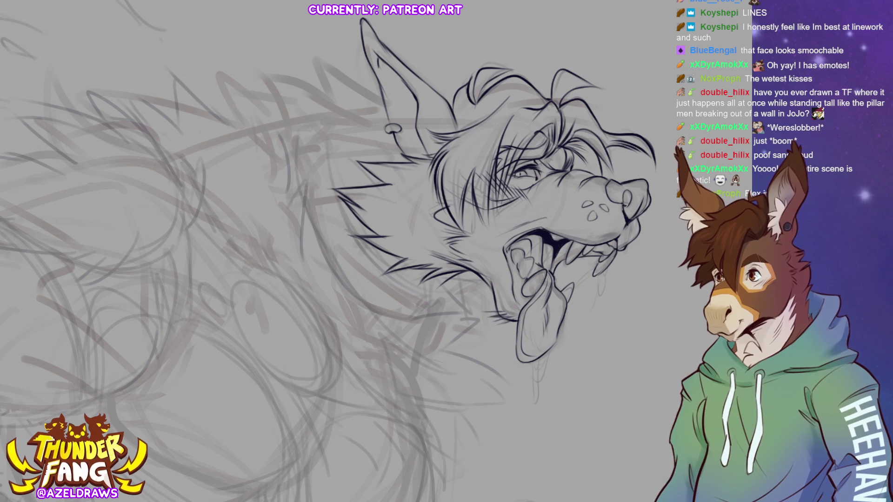
Transform the new eye strokes with Ctrl+T, commit them, and fit the figure in view
key(ctrl+t)
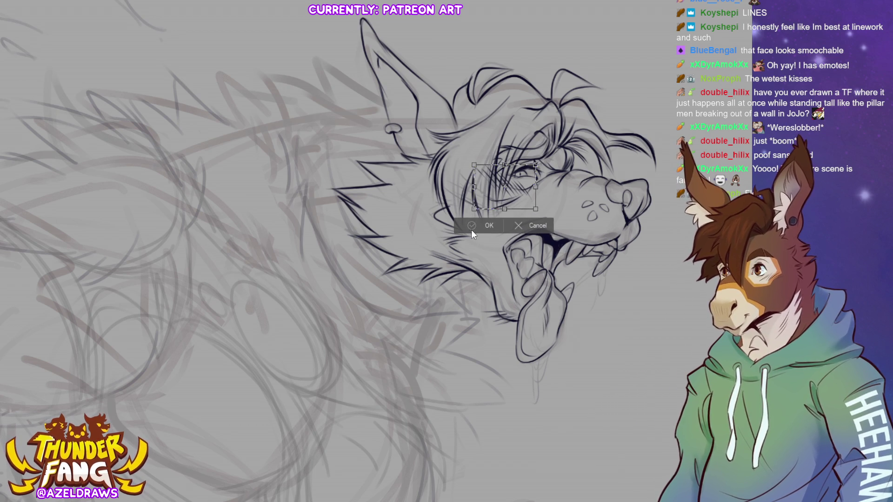
key(Return)
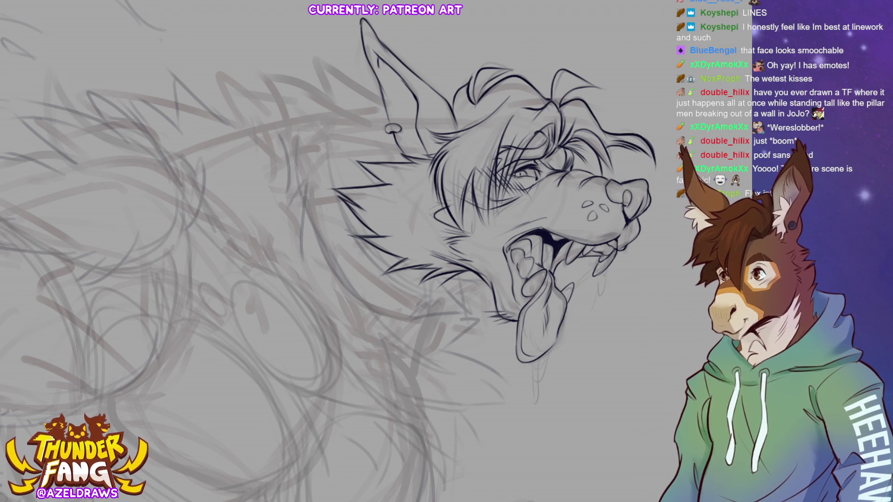
key(ctrl+0)
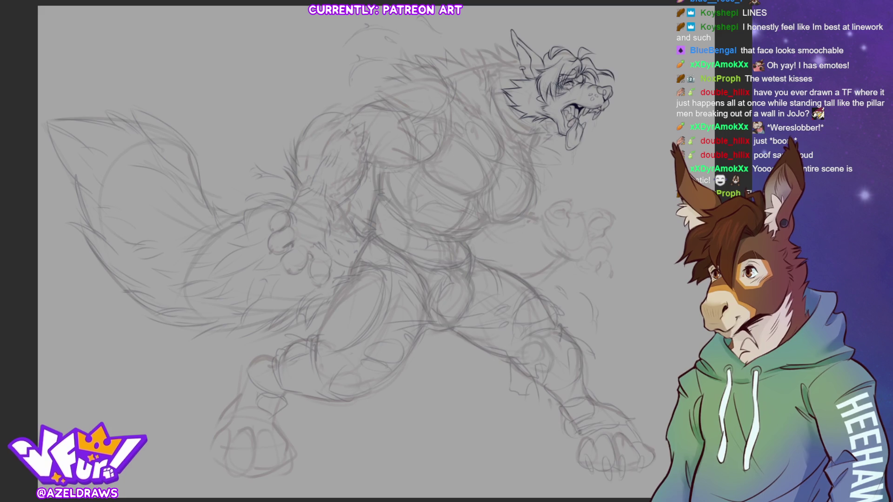
scroll(597, 39, up, 2)
scroll(597, 39, up, 2)
scroll(598, 39, up, 2)
scroll(475, 143, down, 2)
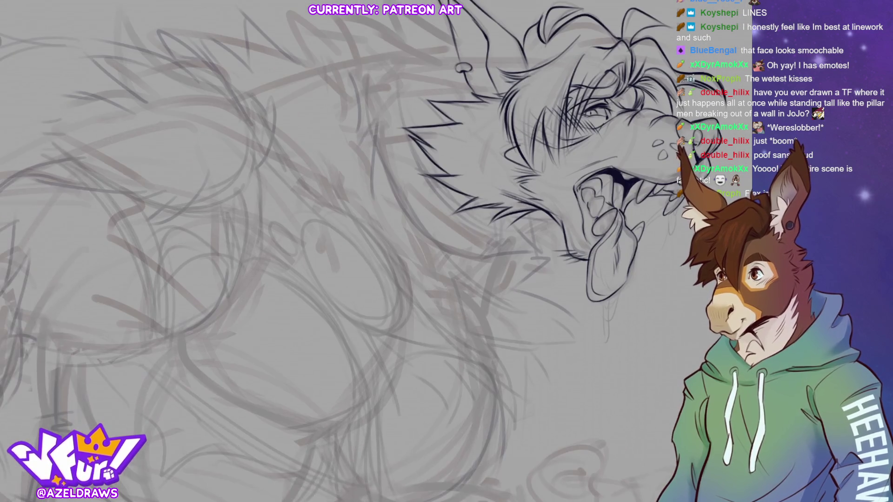
scroll(474, 143, down, 2)
scroll(474, 143, down, 2)
Bring the head and neck into view and draw the first collar stroke behind the head
drag(474, 144, 495, 91)
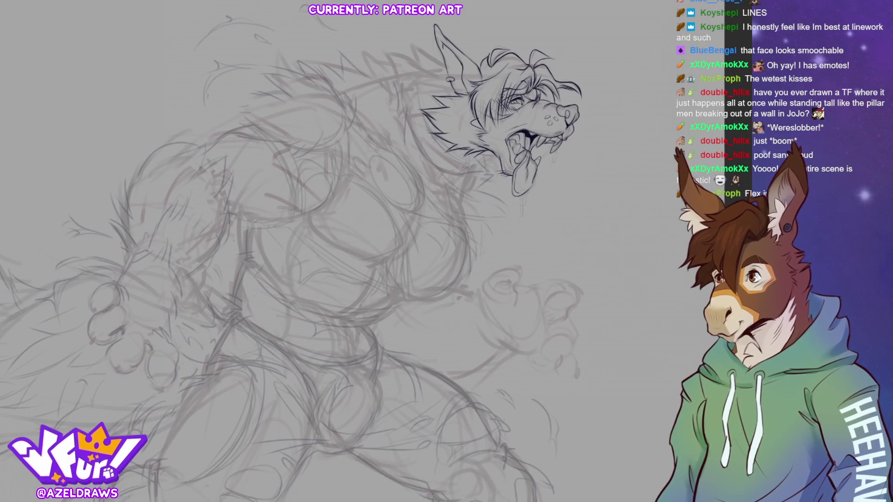
drag(403, 118, 386, 123)
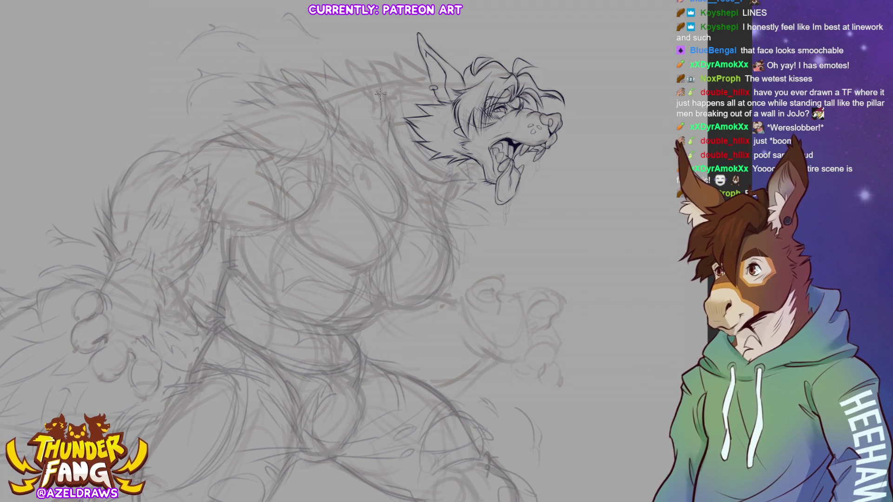
mouse_move(399, 85)
mouse_down()
mouse_move(380, 91)
mouse_move(455, 192)
mouse_up()
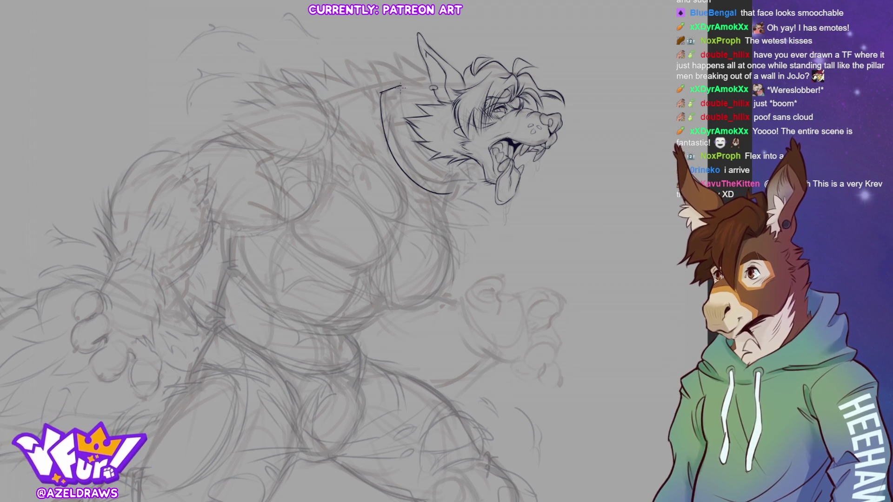
Draw the collar's inner edge around the neck, undoing and redrawing the curve
drag(400, 89, 445, 178)
key(ctrl+z)
mouse_move(401, 84)
mouse_down()
mouse_move(420, 155)
mouse_move(462, 176)
mouse_up()
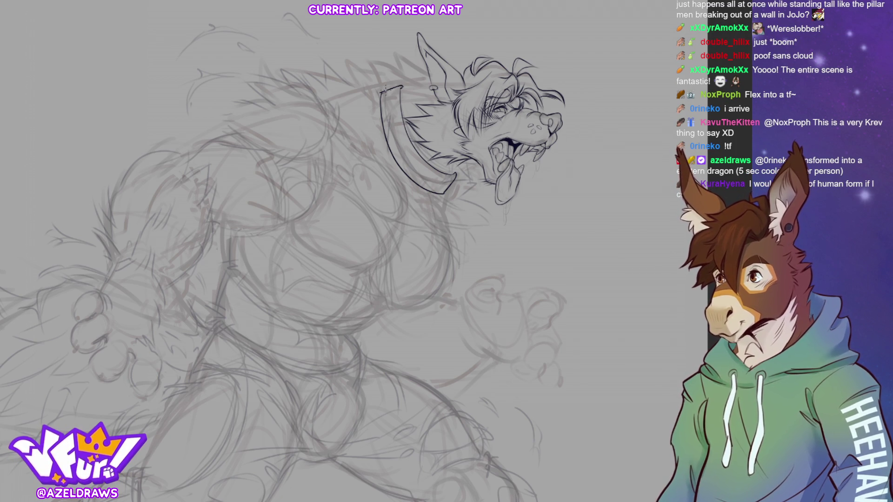
Ink and thicken the collar's top-left tip and add a spike on its lower edge
drag(389, 79, 401, 90)
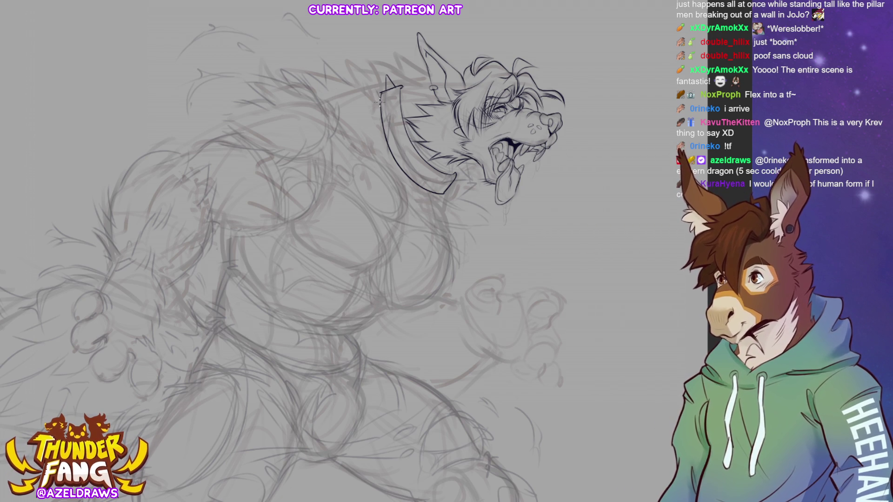
drag(388, 110, 390, 91)
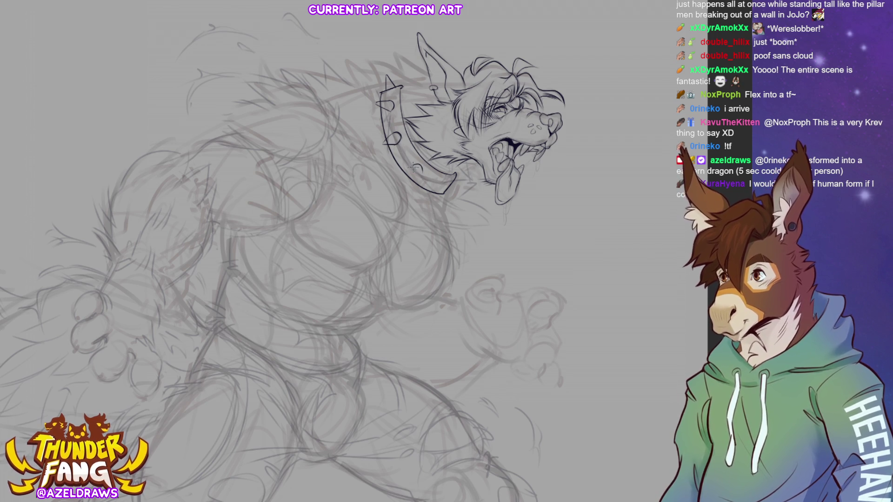
mouse_move(405, 189)
mouse_down()
mouse_move(415, 166)
mouse_move(428, 180)
mouse_move(455, 179)
mouse_up()
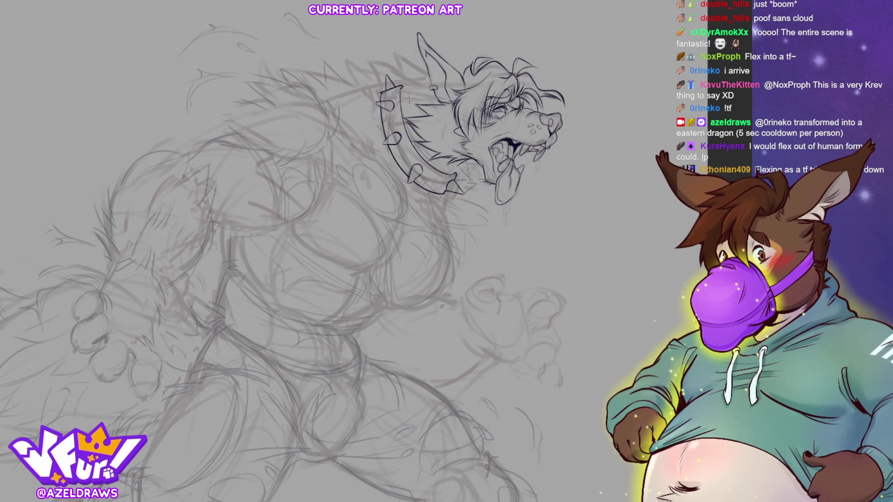
Undo a stray spike stroke, then ink the ear's back edge and spiky fur behind the ear
key(ctrl+z)
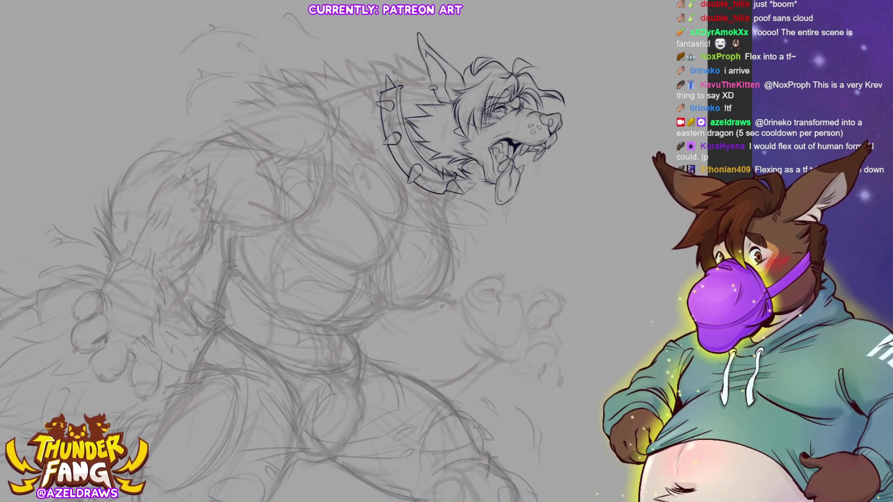
drag(393, 57, 420, 73)
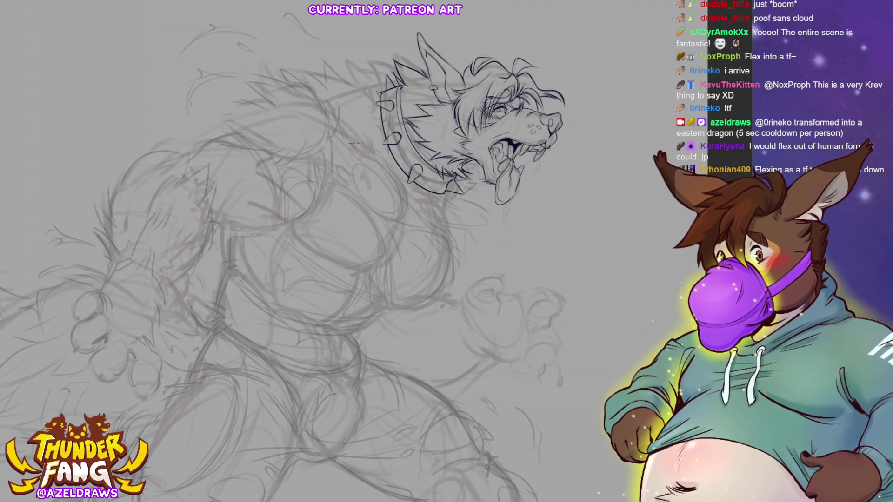
drag(414, 104, 406, 113)
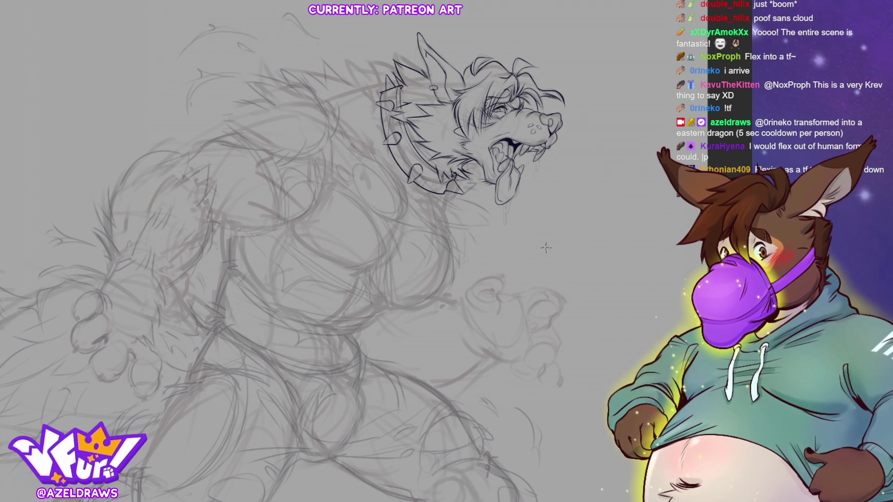
mouse_move(389, 92)
mouse_down()
mouse_move(366, 60)
mouse_move(359, 69)
mouse_move(369, 89)
mouse_up()
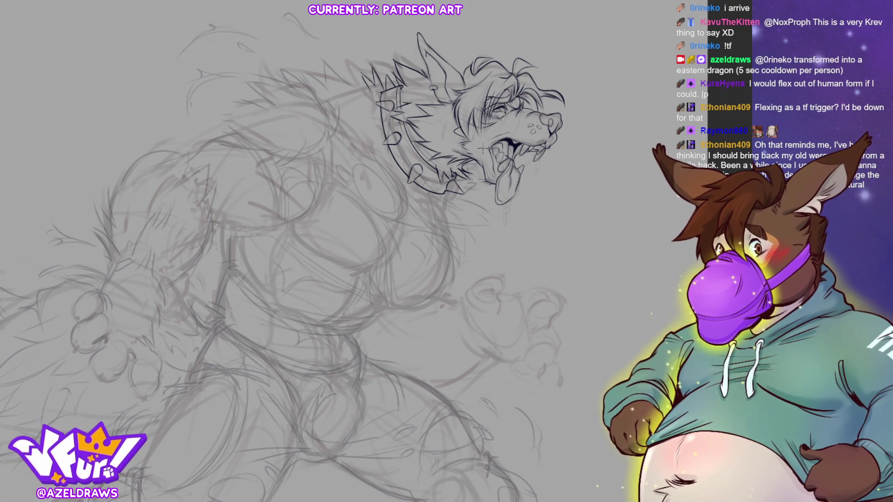
Ink fur along the collar and spiky chest fur tufts below it
mouse_move(442, 191)
mouse_down()
mouse_move(461, 204)
mouse_move(480, 182)
mouse_move(474, 198)
mouse_up()
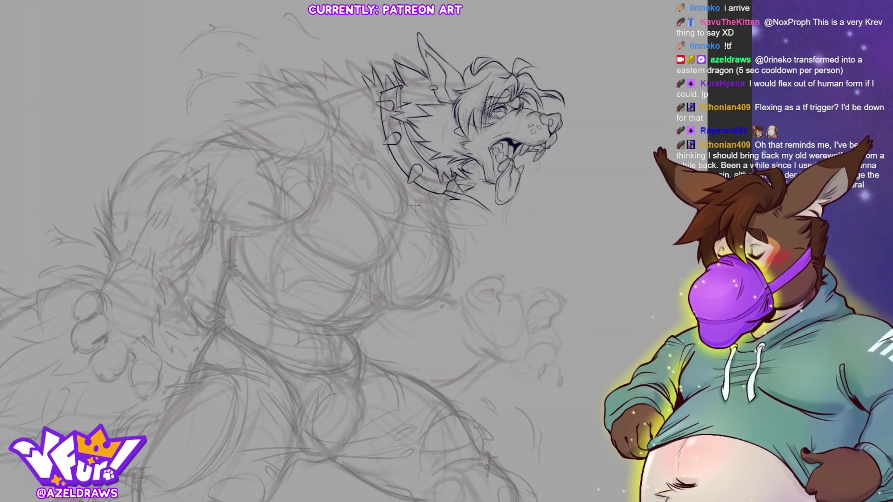
mouse_move(417, 202)
mouse_down()
mouse_move(436, 252)
mouse_move(454, 248)
mouse_up()
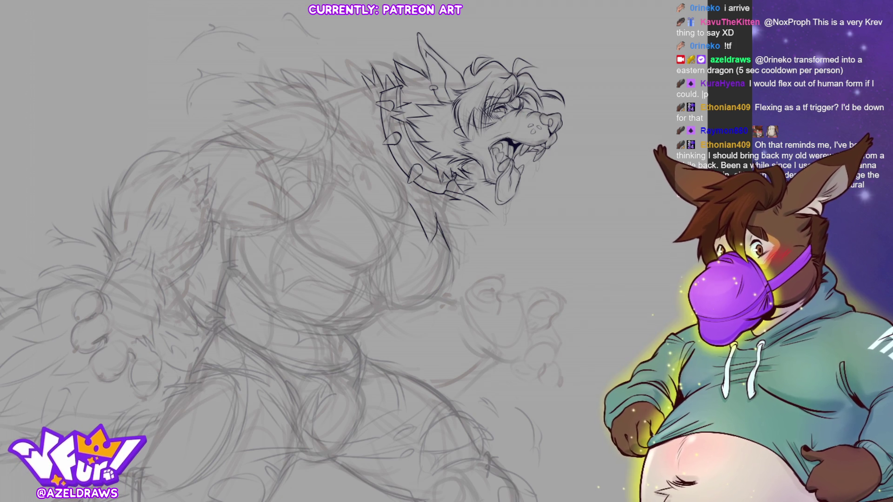
mouse_move(454, 222)
mouse_down()
mouse_move(457, 258)
mouse_move(481, 249)
mouse_move(495, 208)
mouse_up()
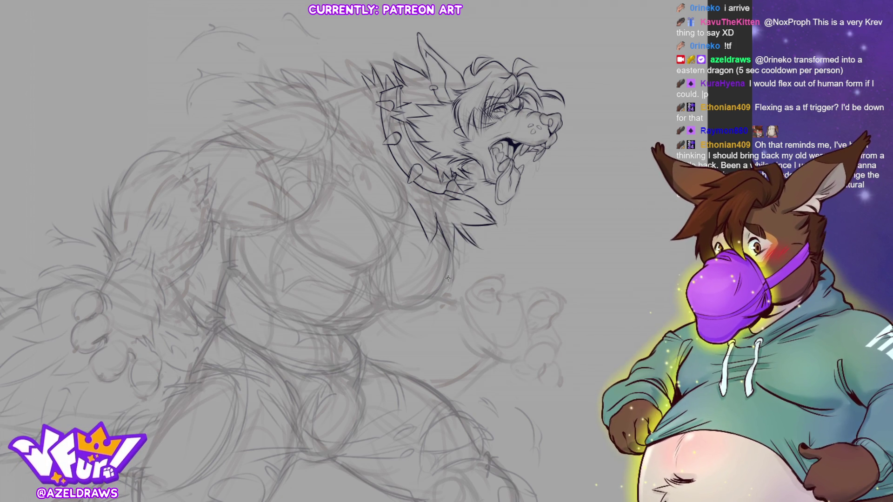
drag(451, 225, 456, 258)
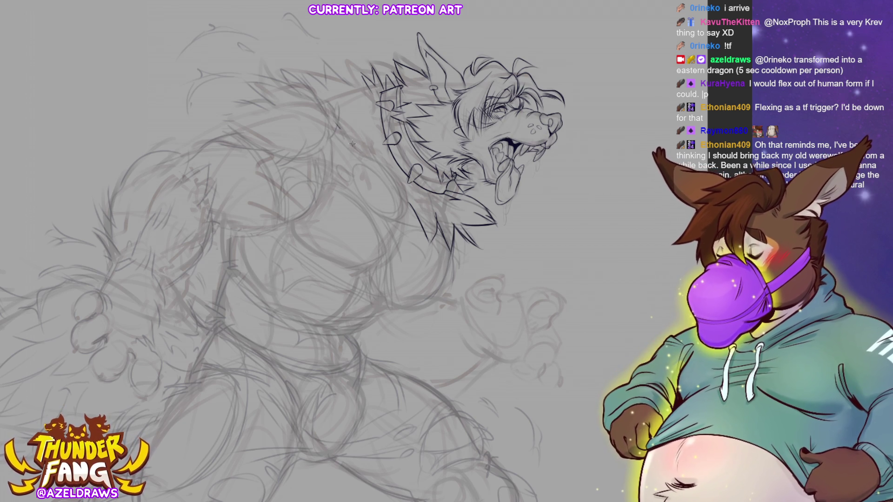
Draw the neck and back contour line, undoing once to redraw it darker
drag(342, 124, 401, 197)
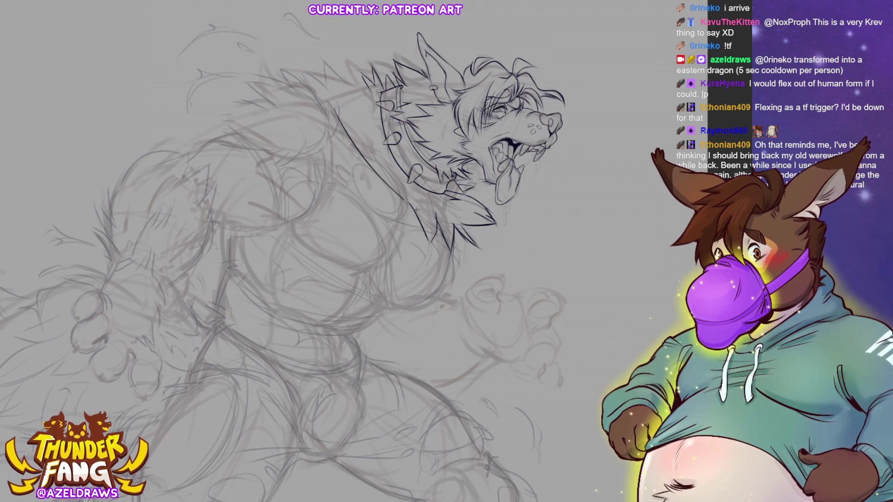
drag(338, 118, 373, 175)
key(ctrl+z)
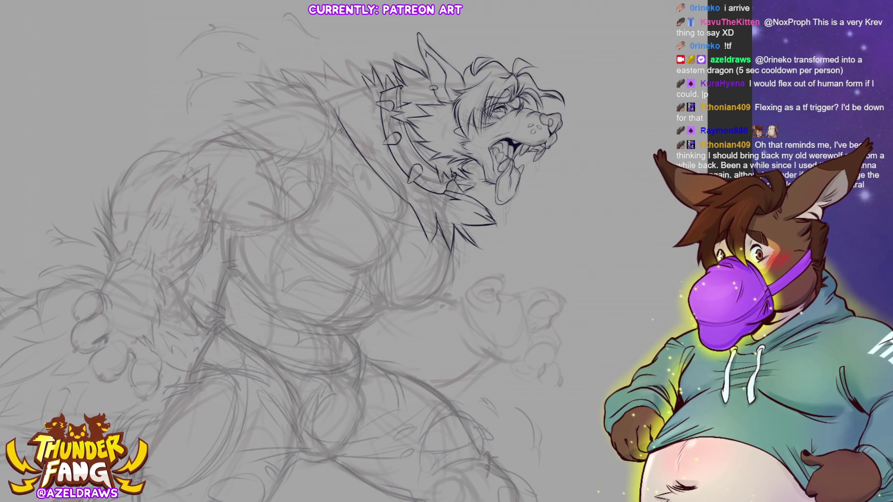
drag(342, 132, 362, 161)
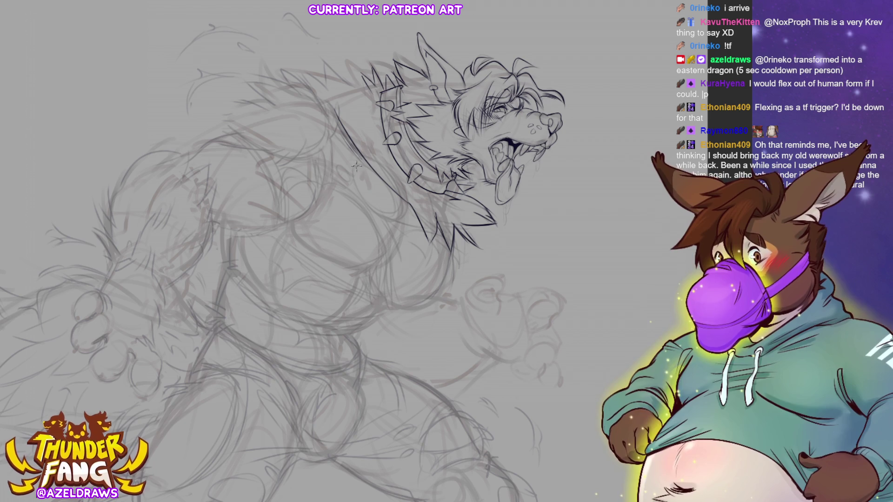
Ink the curved line at the werewolf's shoulder, redrawing it after an undo
drag(357, 179, 398, 199)
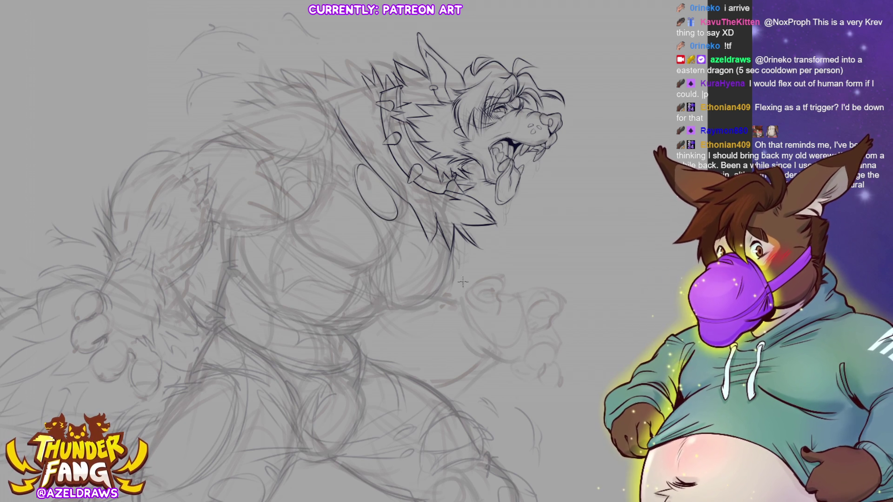
key(ctrl+z)
mouse_move(351, 161)
mouse_down()
mouse_move(388, 222)
mouse_move(337, 160)
mouse_move(352, 183)
mouse_up()
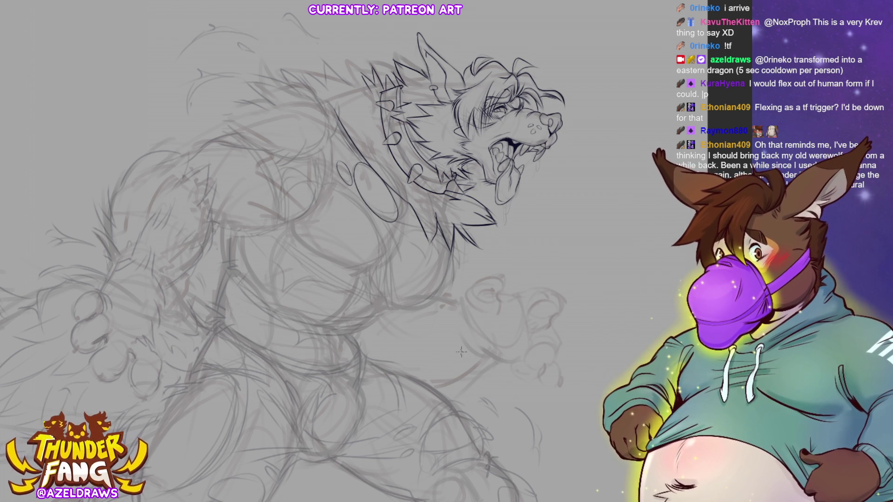
Carry the shoulder contour down to the chest and add light marks along it
drag(334, 185, 387, 284)
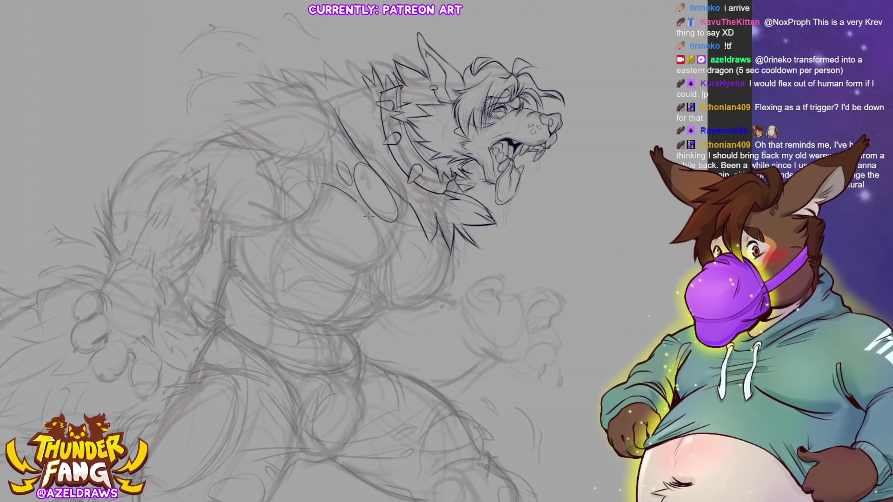
mouse_move(371, 223)
mouse_down()
mouse_move(391, 309)
mouse_move(387, 272)
mouse_move(414, 227)
mouse_up()
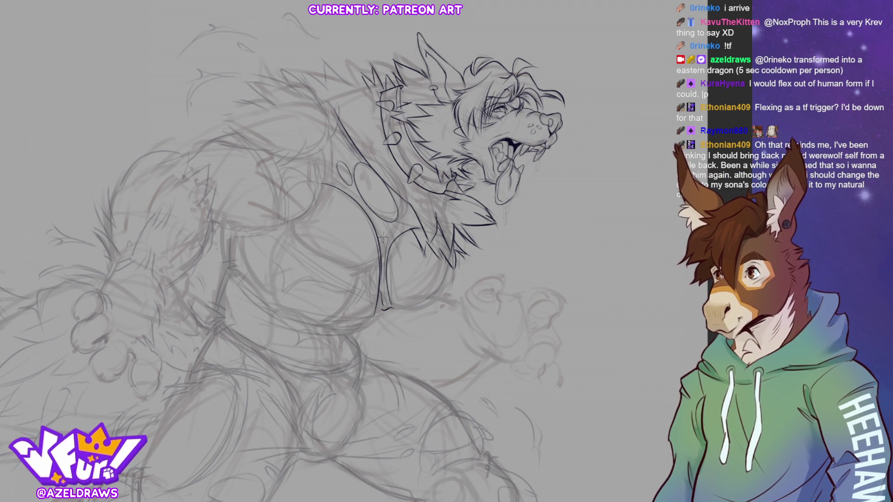
drag(374, 218, 357, 199)
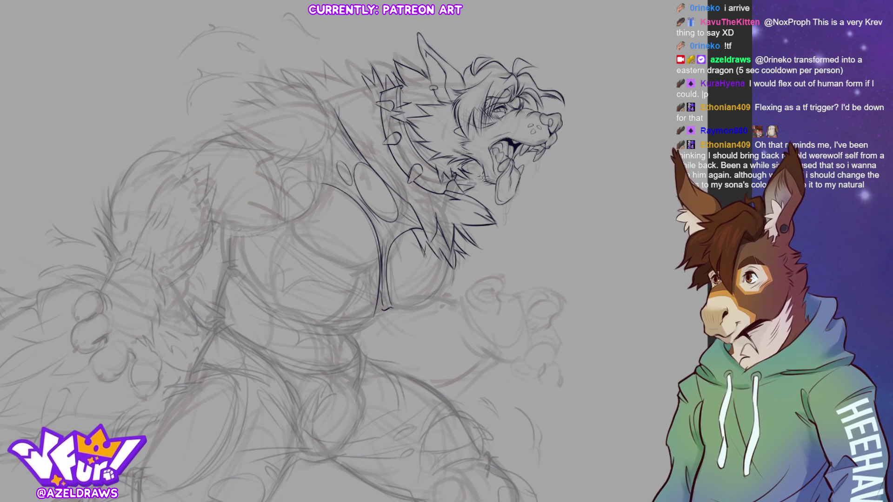
Ink fur strokes on the neck and a fur line across the upper back
drag(469, 168, 479, 192)
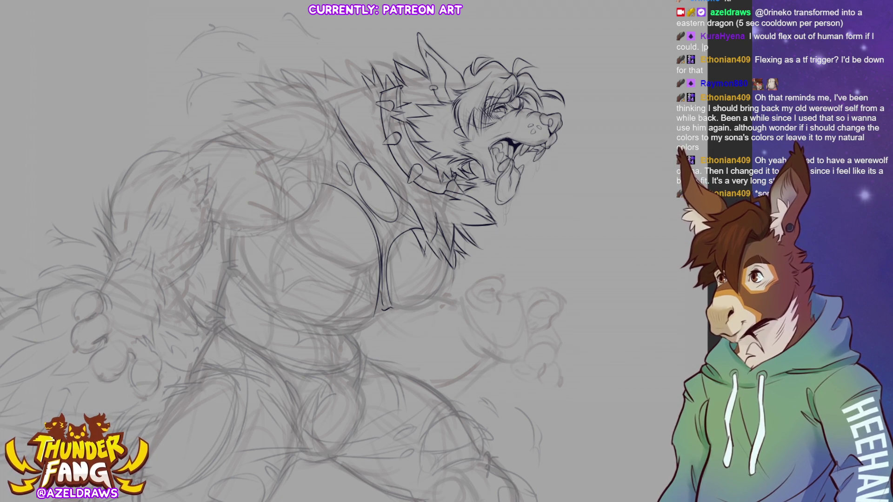
mouse_move(189, 162)
mouse_down()
mouse_move(234, 133)
mouse_move(285, 149)
mouse_move(286, 158)
mouse_move(268, 158)
mouse_move(295, 163)
mouse_move(326, 140)
mouse_up()
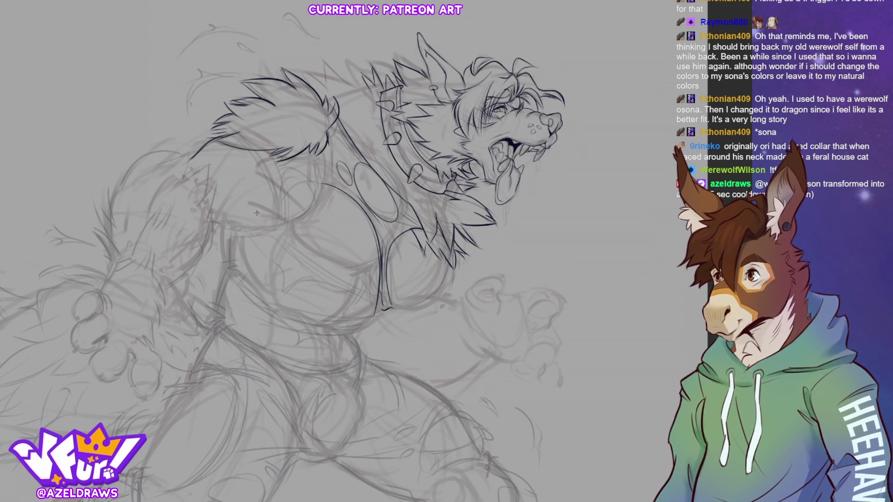
Ink spiky fur strokes rising from the shoulder up the back, then undo them
mouse_move(299, 155)
mouse_down()
mouse_move(311, 146)
mouse_move(314, 204)
mouse_move(329, 151)
mouse_move(325, 181)
mouse_move(316, 179)
mouse_up()
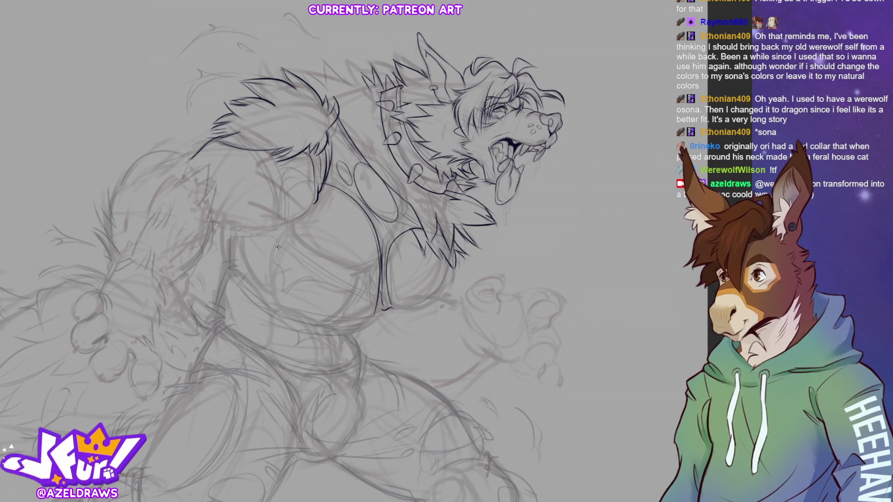
mouse_move(335, 124)
mouse_down()
mouse_move(333, 148)
mouse_move(349, 165)
mouse_up()
drag(331, 103, 338, 112)
drag(307, 80, 328, 90)
key(ctrl+z)
key(ctrl+z)
key(ctrl+z)
key(ctrl+z)
key(ctrl+z)
key(ctrl+z)
key(ctrl+z)
Redraw the shoulder fur tufts along the upper back and reveal the inked arm lines
drag(293, 64, 328, 96)
key(ctrl+z)
key(ctrl+z)
key(ctrl+z)
key(ctrl+z)
mouse_move(298, 66)
mouse_down()
mouse_move(328, 88)
mouse_move(359, 89)
mouse_up()
mouse_move(347, 60)
mouse_down()
mouse_move(360, 88)
mouse_move(366, 75)
mouse_move(362, 89)
mouse_move(398, 67)
mouse_up()
key(ctrl+z)
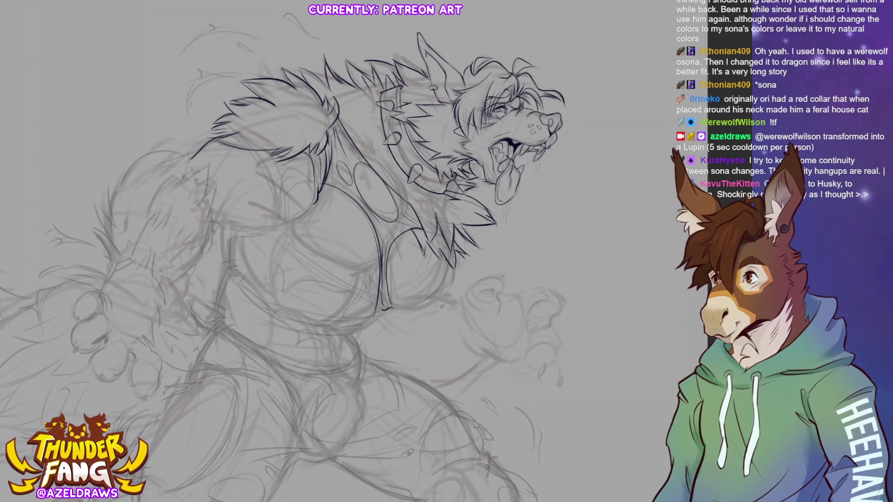
key(ctrl+z)
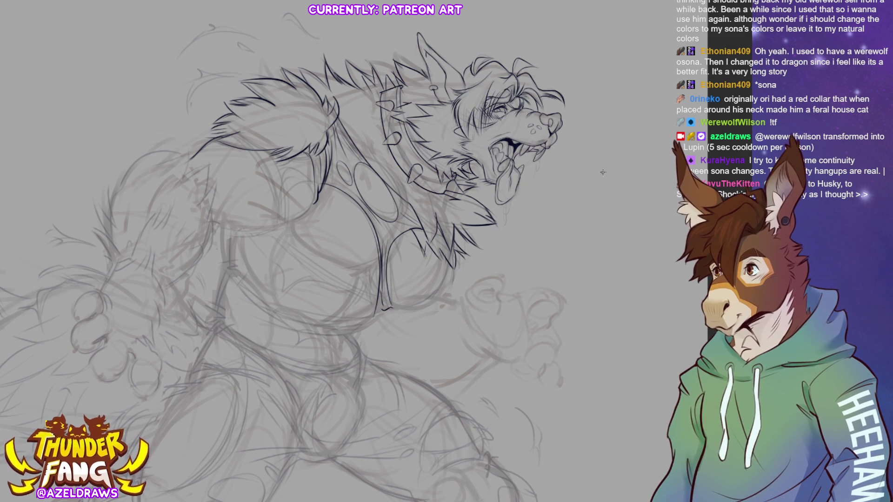
key(ctrl+shift+z)
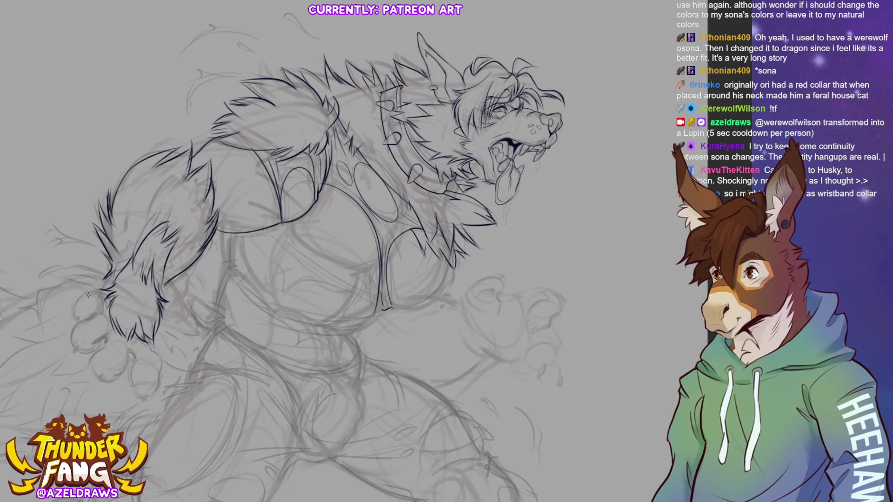
Ink the left paw's curved outline, redoing unwanted small strokes
mouse_move(81, 296)
mouse_down()
mouse_move(81, 321)
mouse_move(109, 305)
mouse_move(80, 325)
mouse_move(79, 342)
mouse_up()
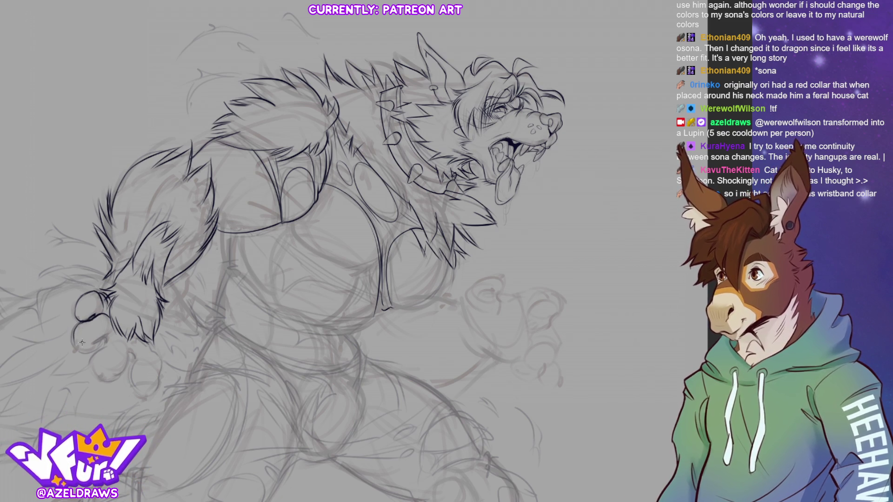
key(ctrl+z)
drag(74, 327, 78, 342)
key(ctrl+z)
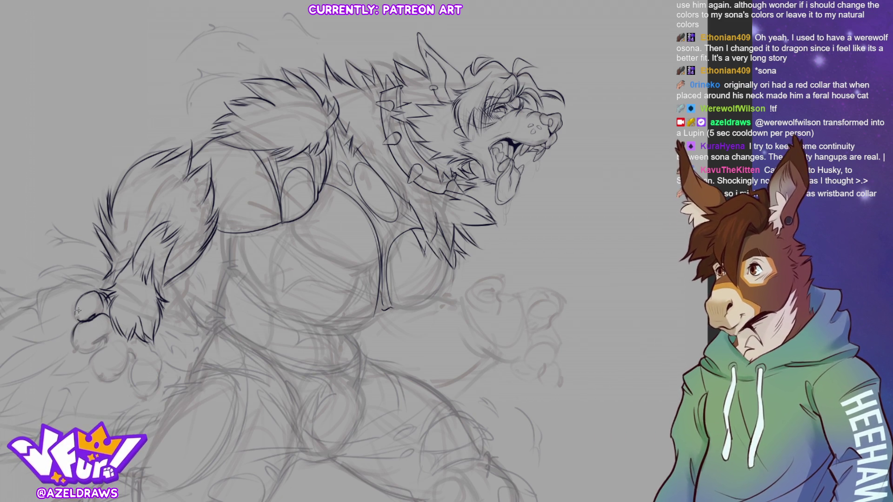
drag(85, 307, 74, 322)
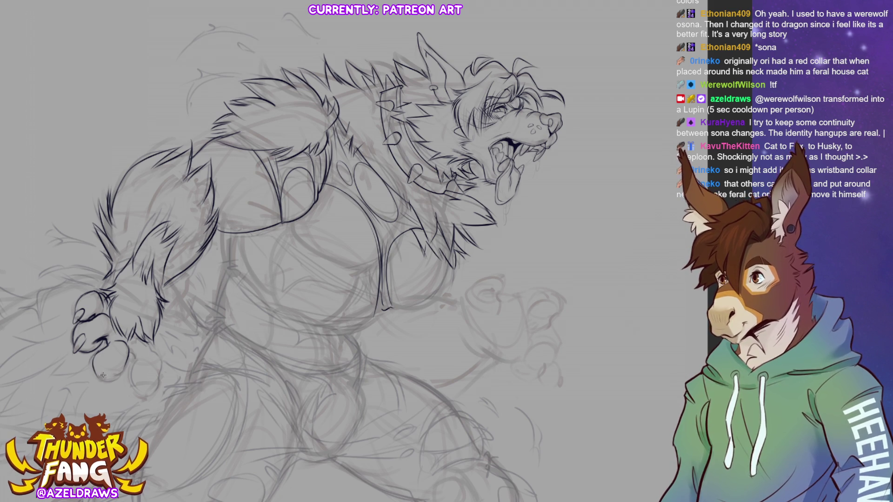
Ink the lower paw claws, outline a toe, darken the claw and ink the wrist edge
mouse_move(100, 378)
mouse_down()
mouse_move(116, 379)
mouse_move(104, 382)
mouse_up()
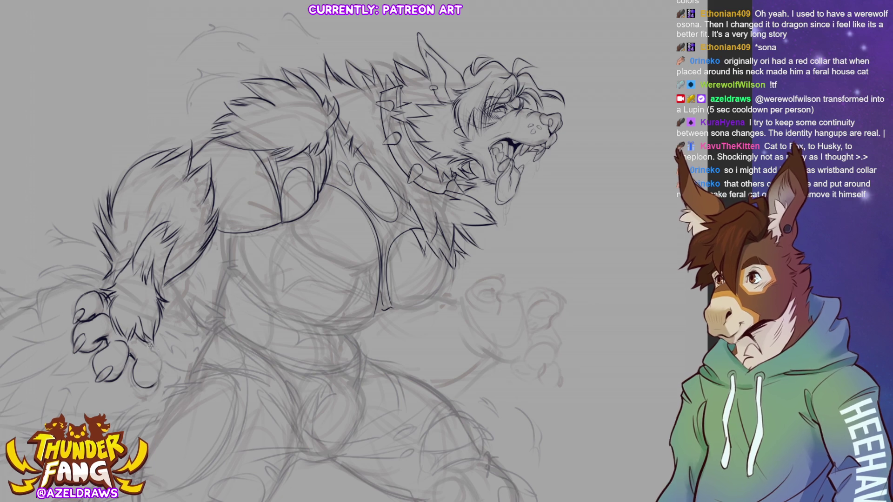
mouse_move(145, 343)
mouse_down()
mouse_move(159, 357)
mouse_move(156, 386)
mouse_up()
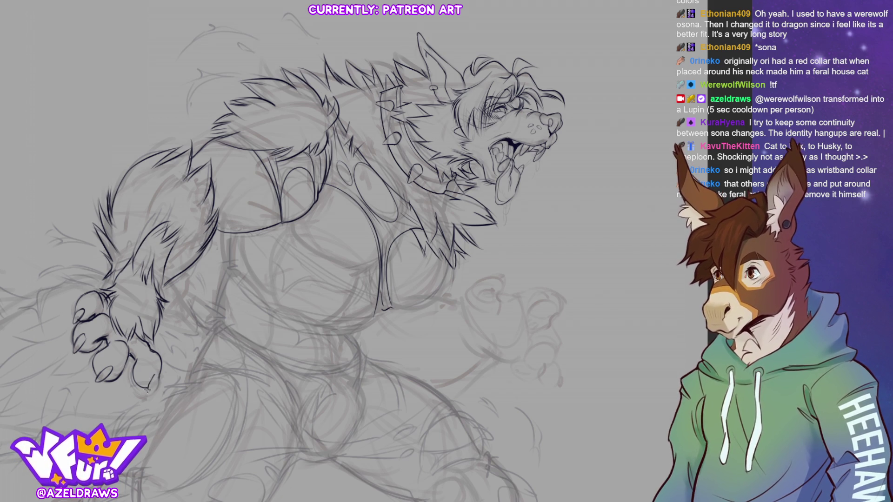
drag(149, 393, 152, 372)
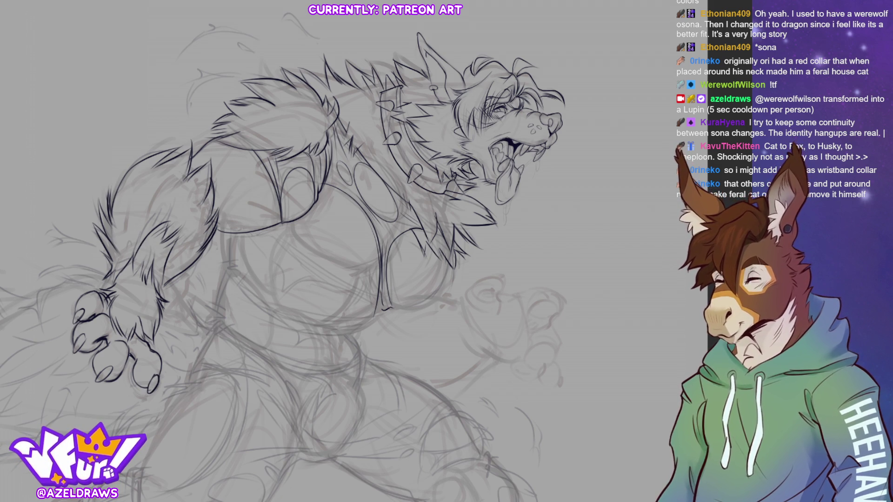
drag(159, 299, 172, 324)
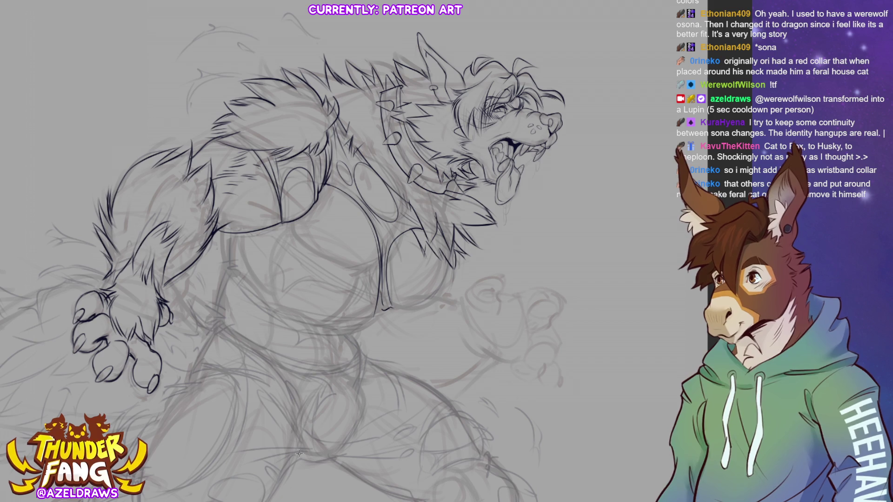
Ink a curve down the lower chest and refine the chest outline
mouse_move(453, 263)
mouse_down()
mouse_move(453, 278)
mouse_move(406, 309)
mouse_up()
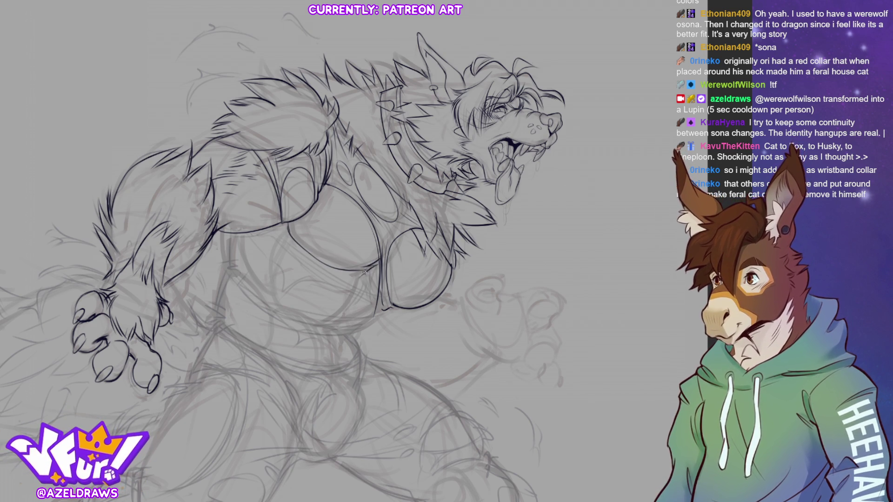
drag(377, 277, 359, 305)
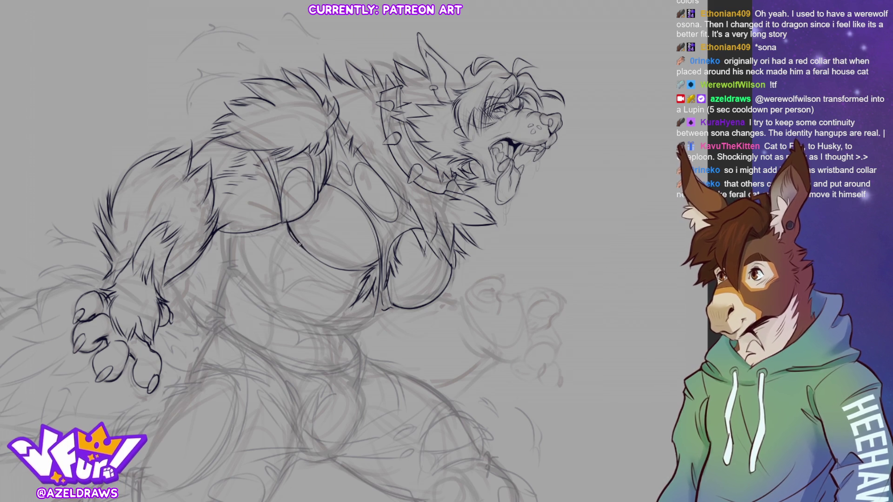
drag(274, 225, 293, 234)
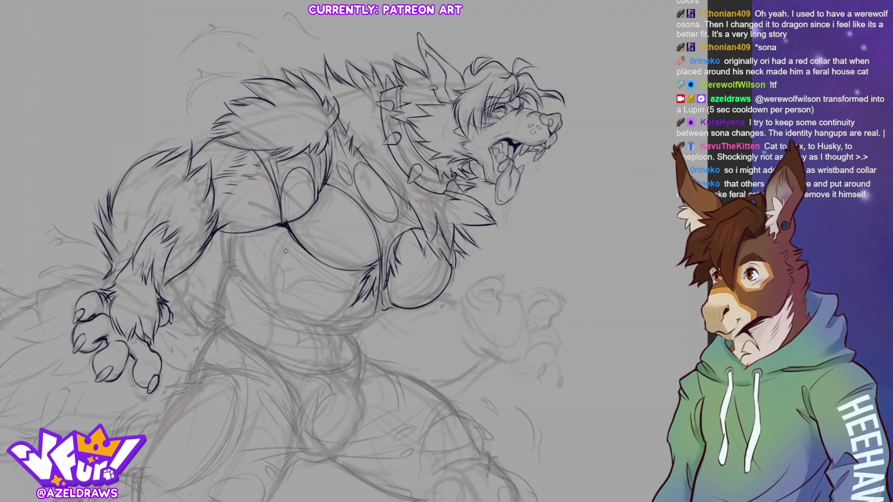
drag(282, 227, 300, 244)
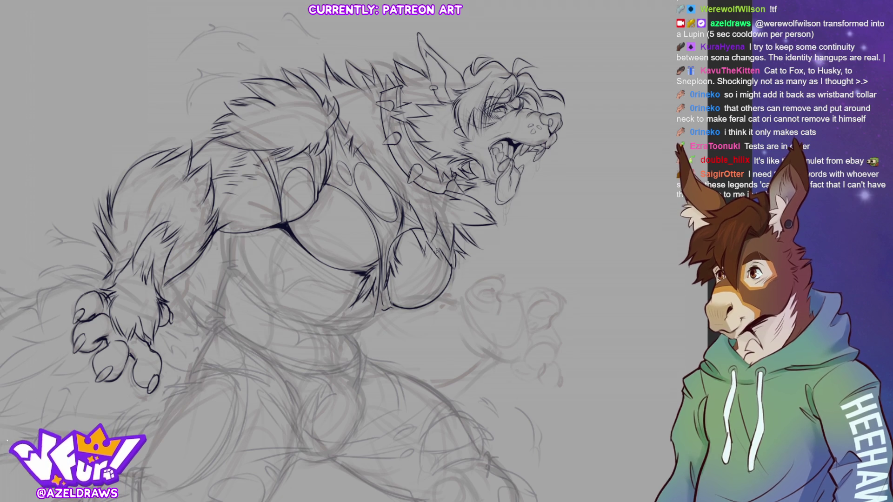
Add shoulder fur flicks, redo the chest diagonal as a line under the chest, and fit the view
drag(426, 237, 424, 263)
drag(440, 228, 431, 239)
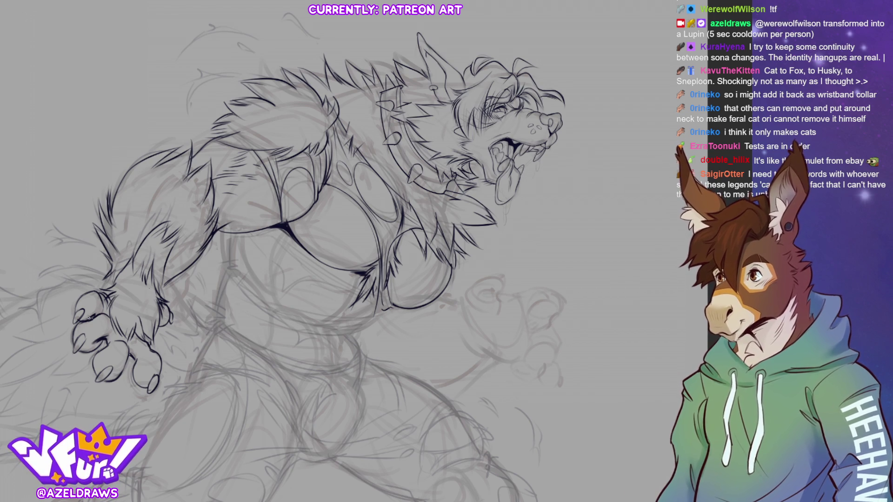
mouse_move(273, 225)
mouse_down()
mouse_move(328, 280)
mouse_move(381, 307)
mouse_up()
key(ctrl+z)
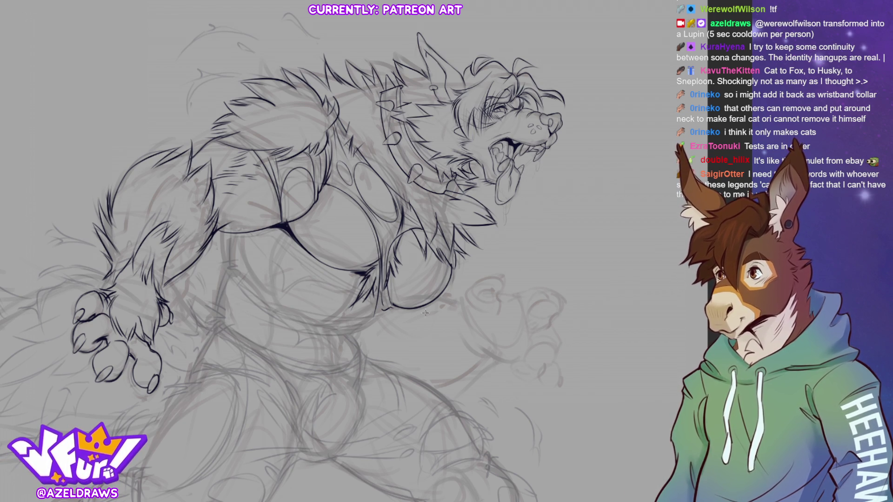
mouse_move(272, 225)
mouse_down()
mouse_move(311, 262)
mouse_move(388, 310)
mouse_up()
mouse_move(282, 298)
mouse_down()
mouse_move(331, 282)
mouse_move(346, 291)
mouse_up()
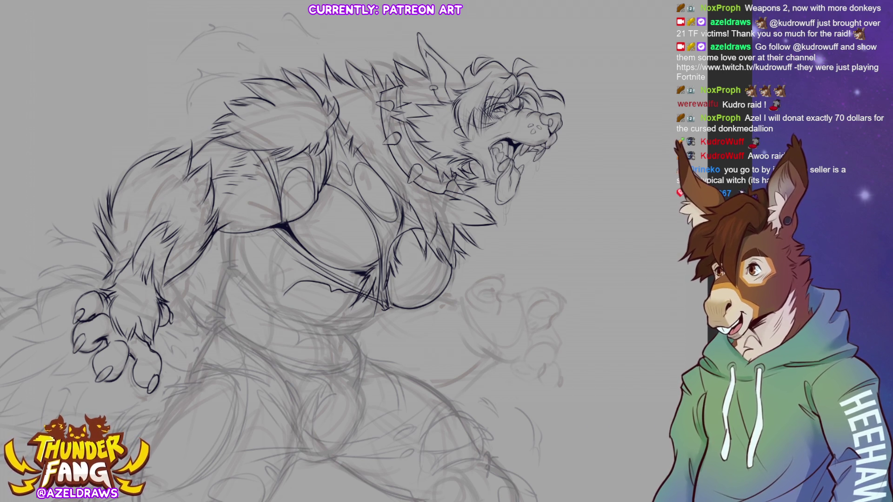
key(ctrl+0)
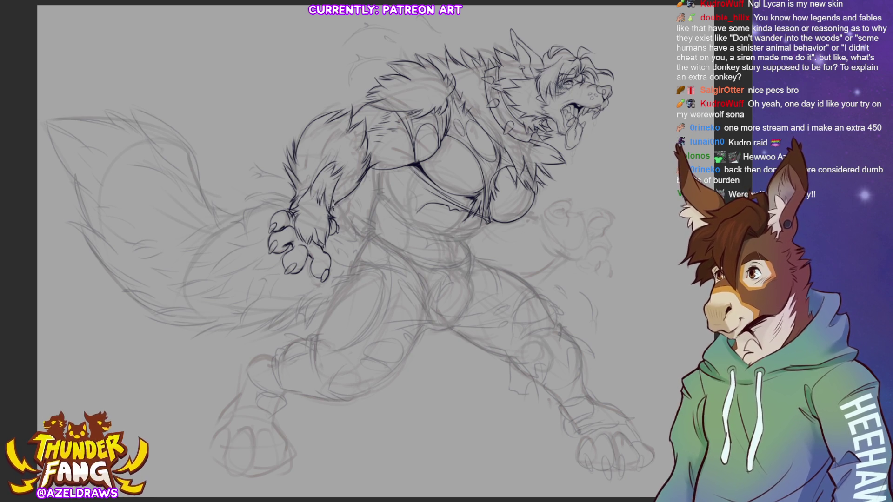
Flick short fur strokes along the werewolf's raised arm
mouse_move(326, 162)
mouse_down()
mouse_move(314, 187)
mouse_move(309, 171)
mouse_move(297, 199)
mouse_up()
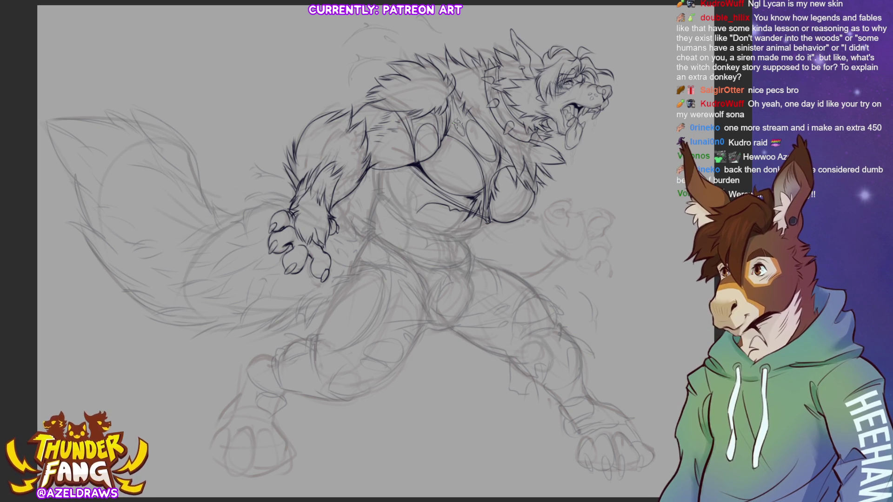
mouse_move(315, 183)
mouse_down()
mouse_move(313, 201)
mouse_move(318, 181)
mouse_up()
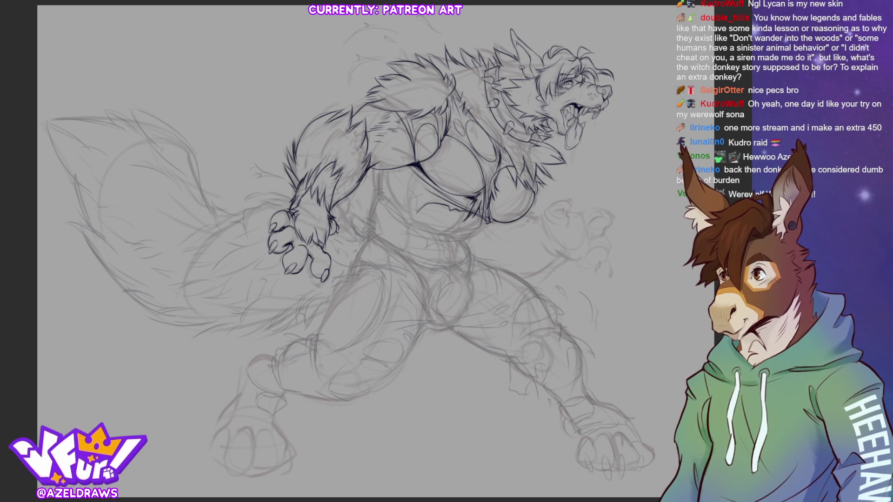
scroll(561, 63, up, 3)
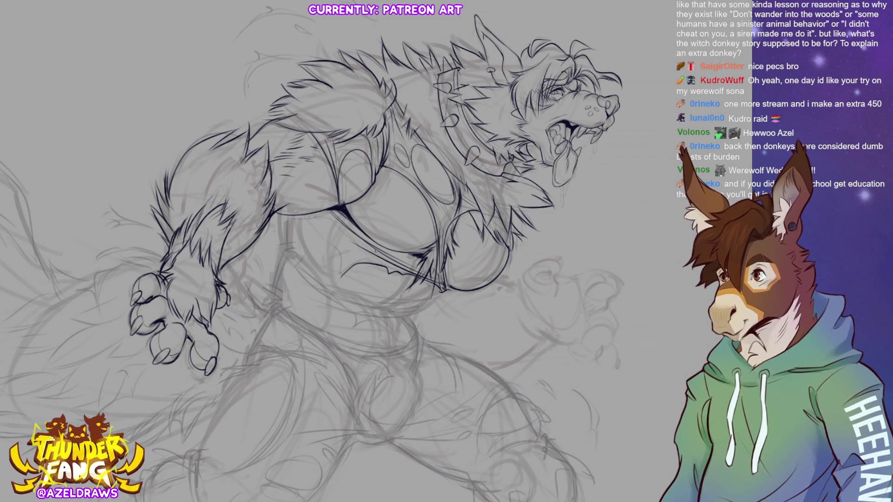
Ink a small curl near the far hand with a line trailing right from it
mouse_move(535, 261)
mouse_down()
mouse_move(529, 281)
mouse_move(545, 280)
mouse_up()
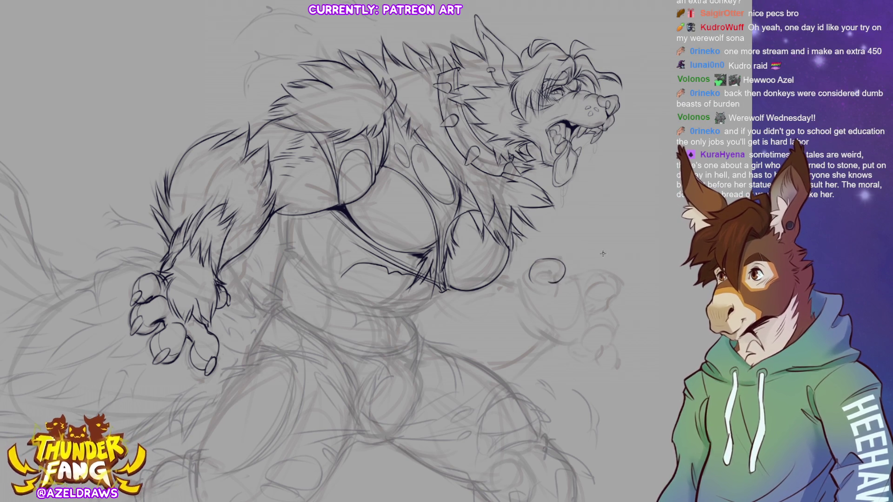
key(ctrl+z)
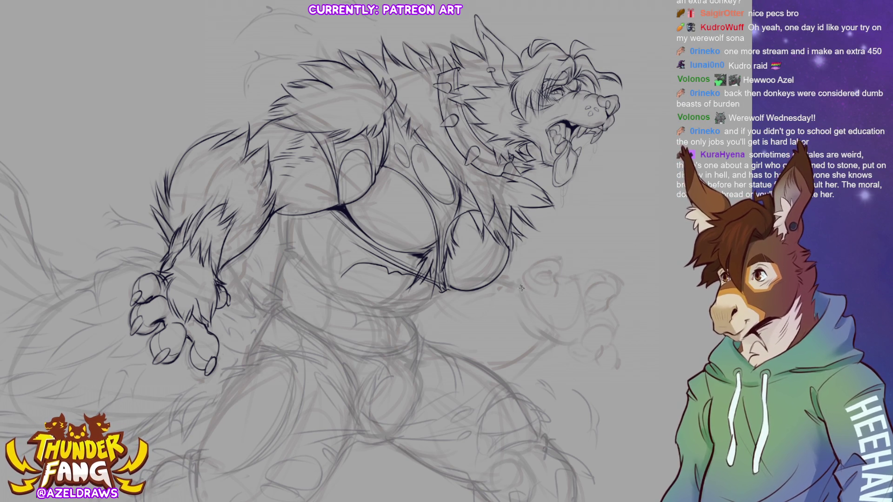
drag(522, 285, 535, 270)
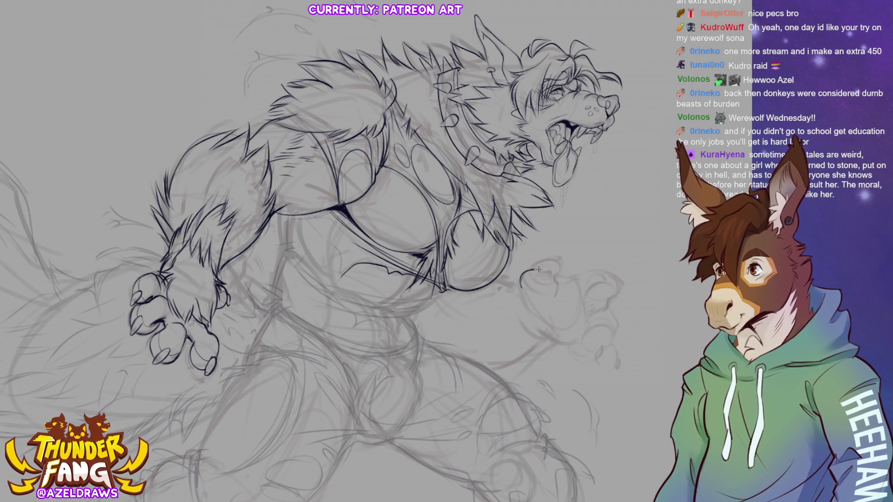
drag(542, 273, 553, 268)
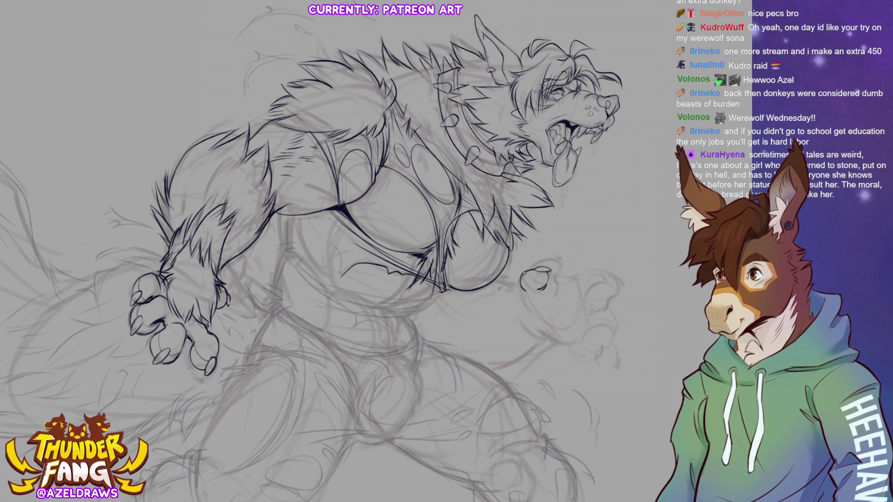
drag(547, 276, 595, 274)
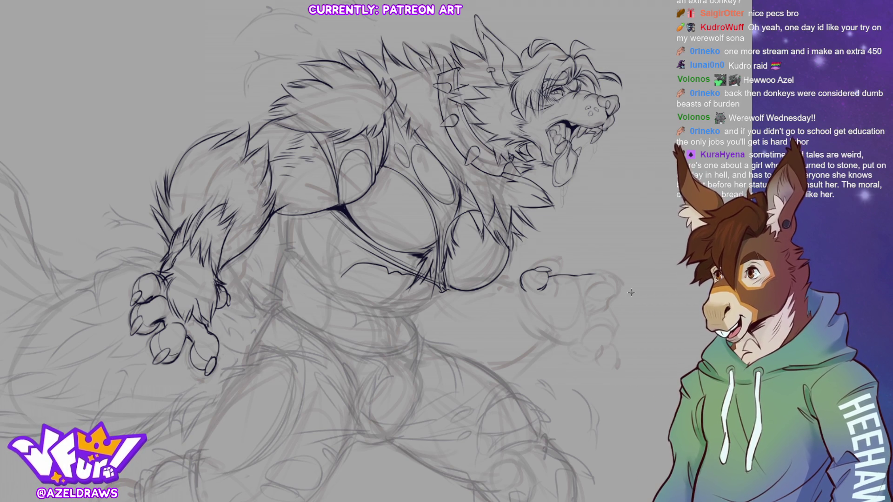
Lasso the far-arm sketch, start a free transform and nudge and narrow it
mouse_move(606, 268)
mouse_down()
mouse_move(569, 347)
mouse_move(606, 260)
mouse_up()
key(ctrl+t)
drag(627, 335, 638, 331)
drag(618, 381, 639, 320)
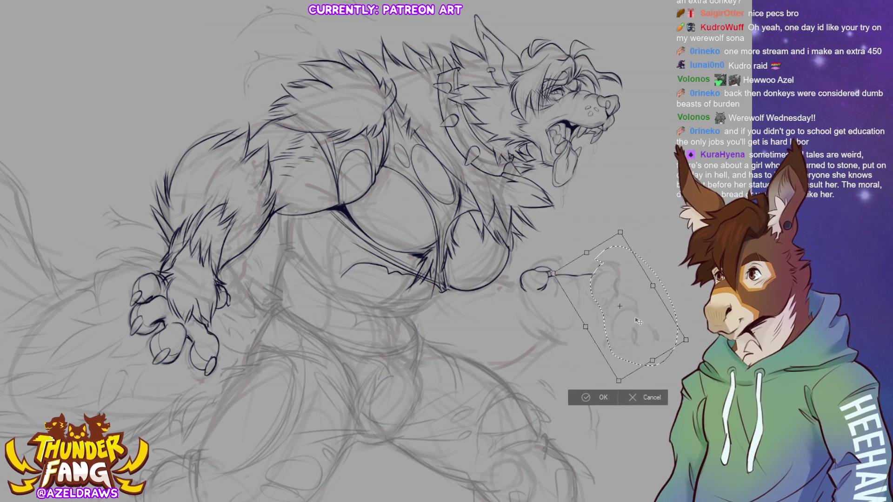
Rotate and shift the far-arm sketch right and up, then apply the transform
mouse_move(639, 321)
mouse_down()
mouse_move(688, 325)
mouse_move(632, 334)
mouse_up()
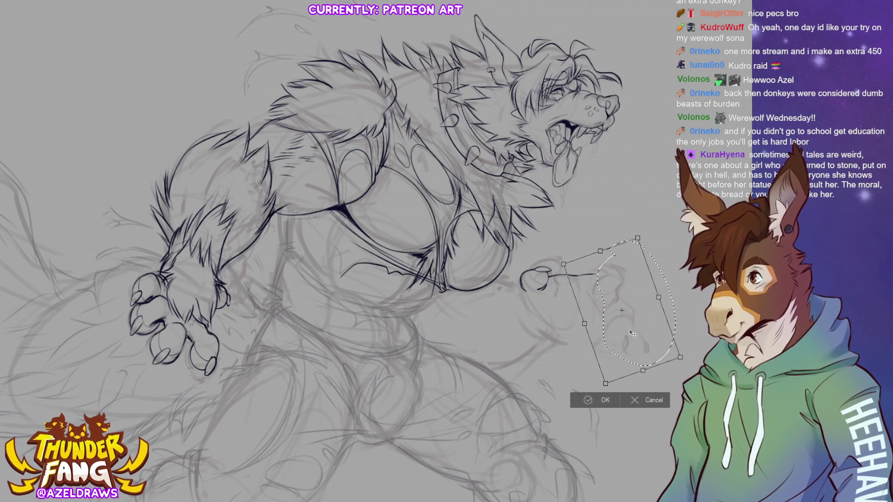
drag(632, 333, 632, 321)
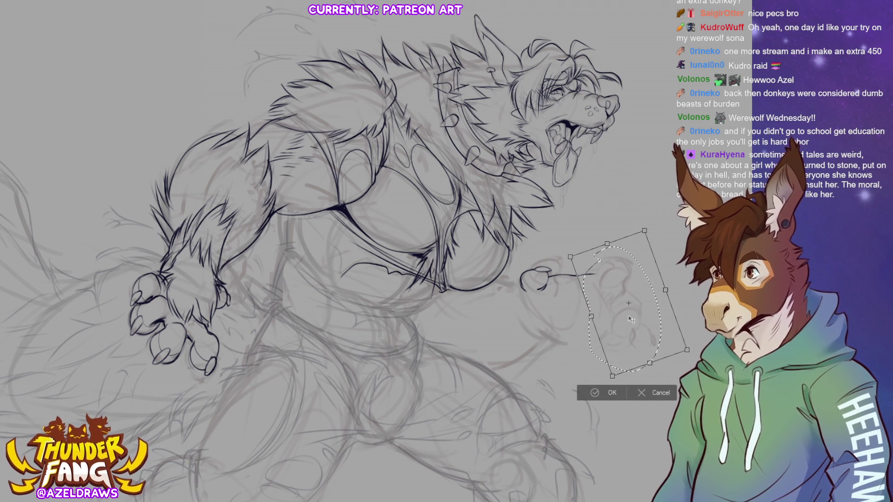
click(596, 394)
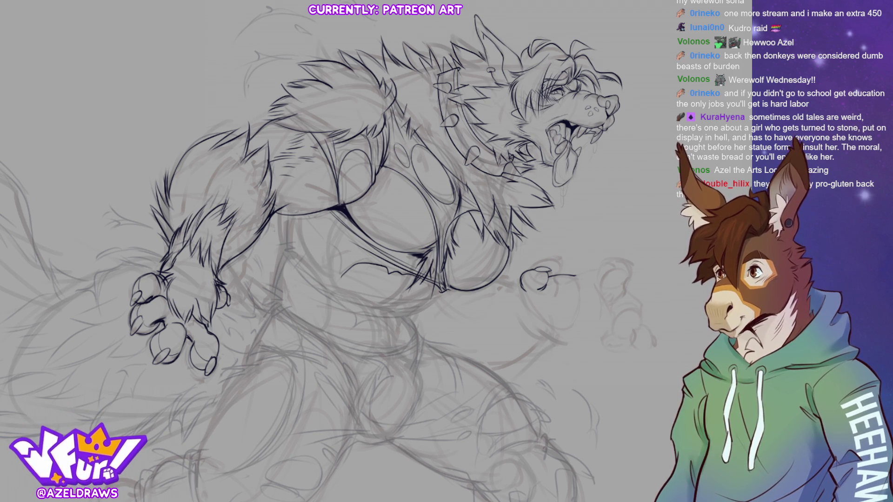
Zoom out from the werewolf and switch to the donkey line art document
key(ctrl+minus)
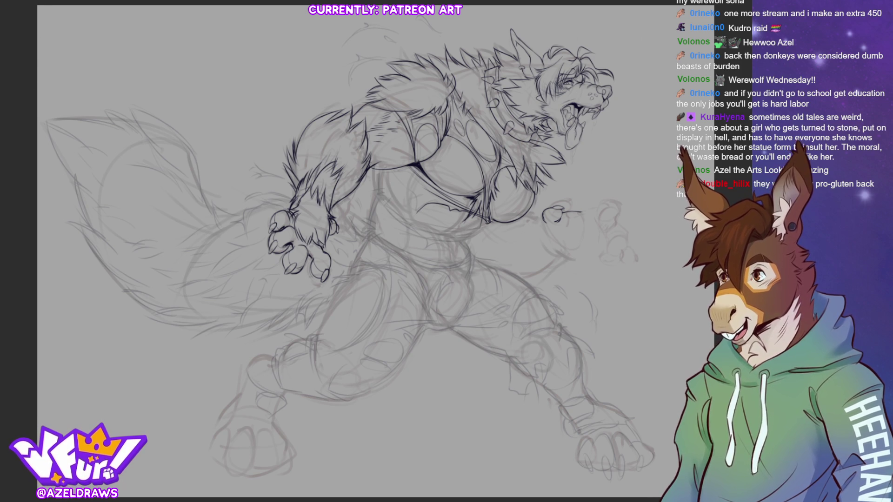
key(ctrl+Tab)
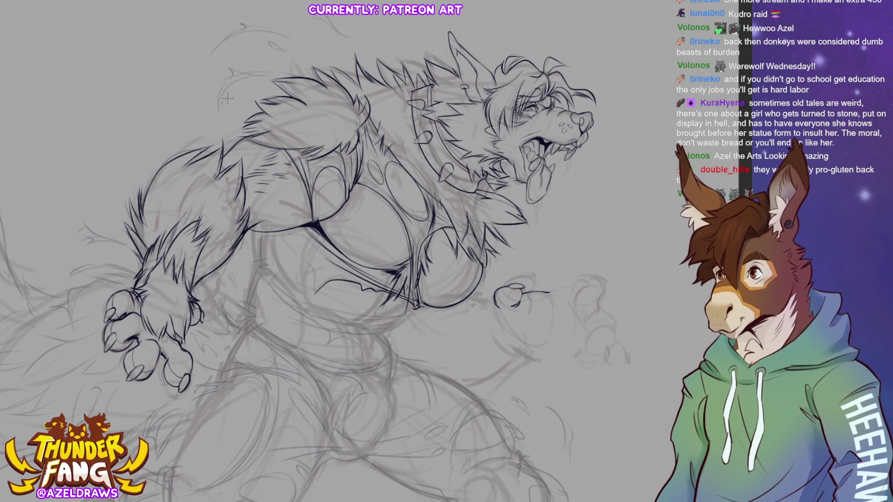
drag(218, 109, 248, 77)
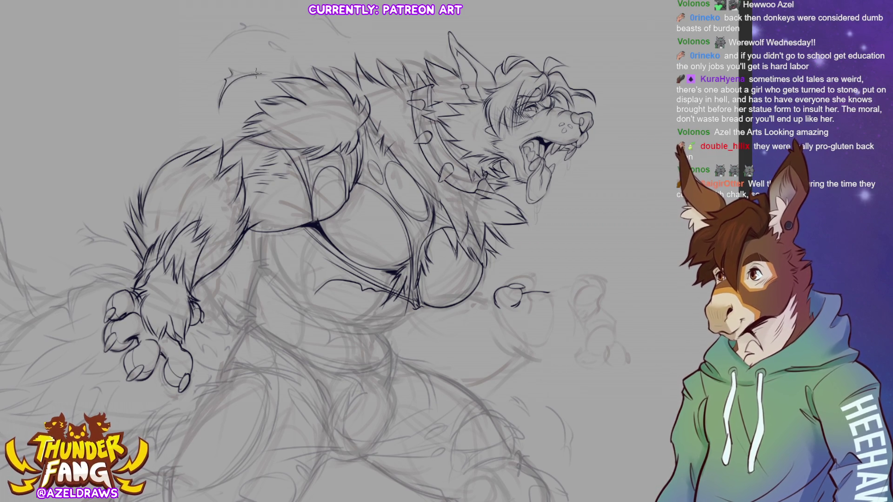
Ink arcing fur strands above the werewolf's back and a curved fur spike near the canvas top
drag(228, 70, 264, 76)
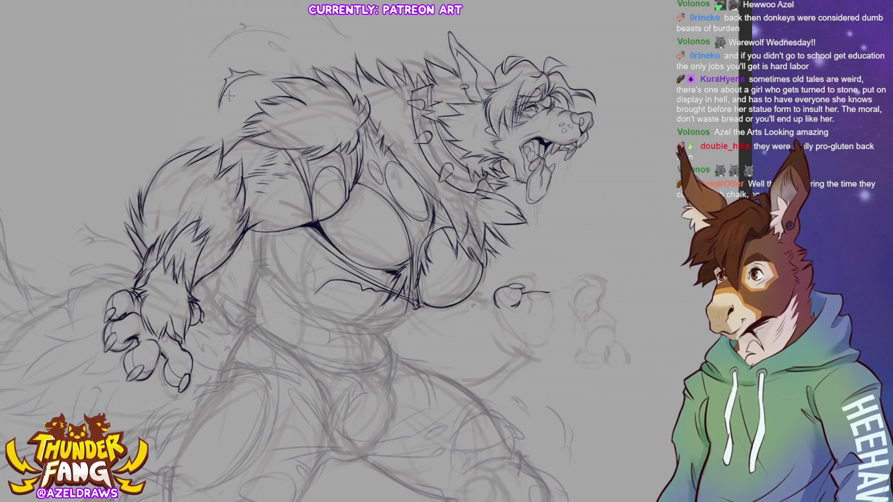
mouse_move(211, 56)
mouse_down()
mouse_move(229, 38)
mouse_move(289, 35)
mouse_up()
mouse_move(212, 51)
mouse_down()
mouse_move(248, 27)
mouse_move(286, 35)
mouse_move(286, 53)
mouse_move(264, 40)
mouse_up()
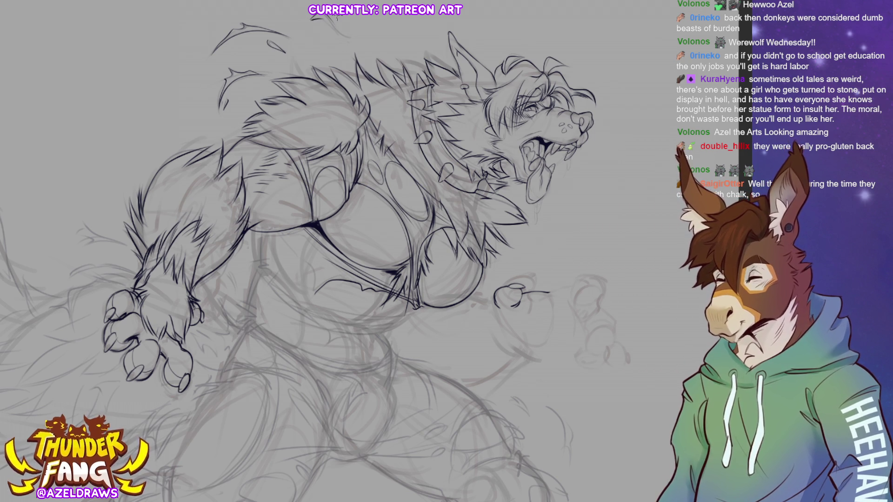
drag(324, 15, 348, 37)
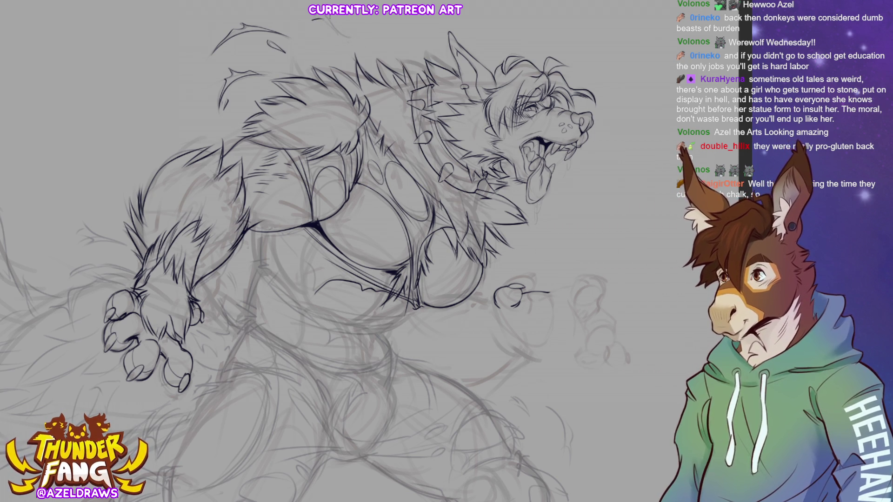
drag(325, 18, 349, 39)
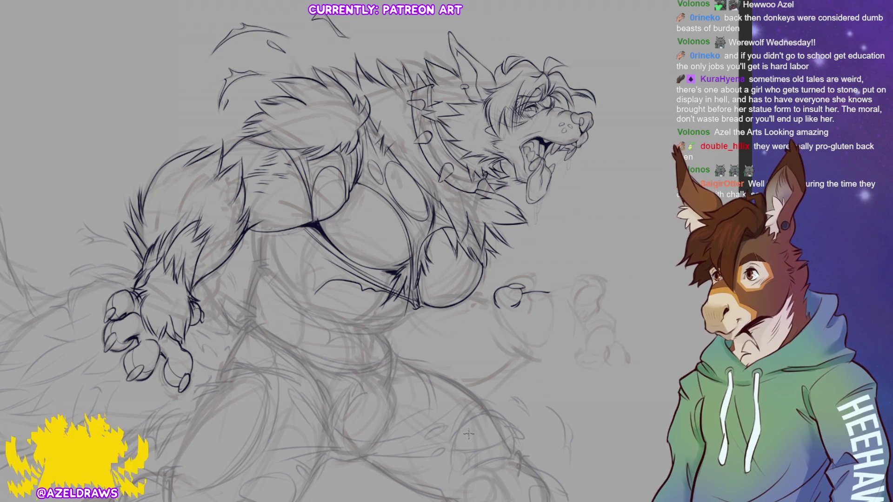
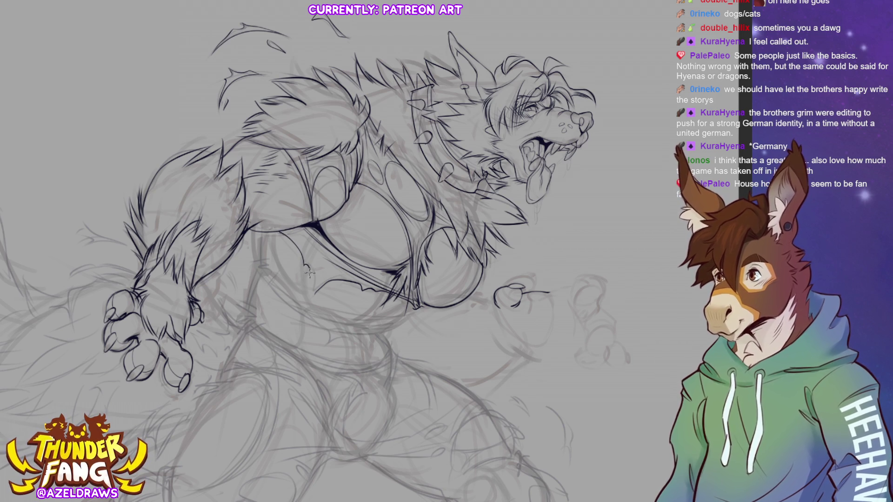
Ink fur along the arm, a line down the chest and jagged fur on the lower torso edge
drag(305, 265, 314, 304)
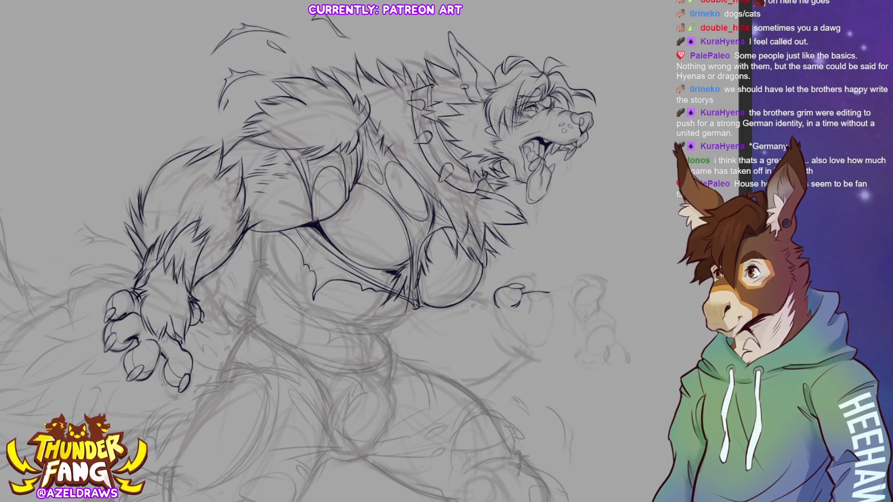
mouse_move(264, 233)
mouse_down()
mouse_move(261, 274)
mouse_move(312, 308)
mouse_move(370, 323)
mouse_move(411, 320)
mouse_move(418, 309)
mouse_up()
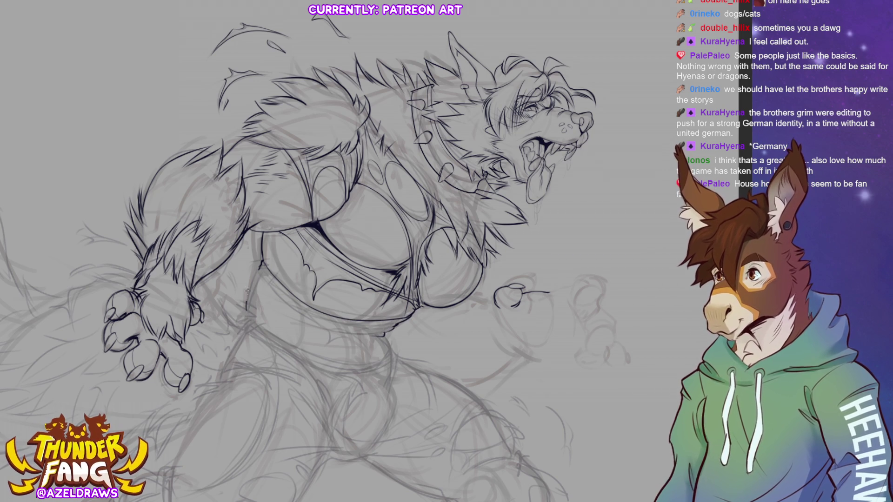
drag(257, 271, 249, 286)
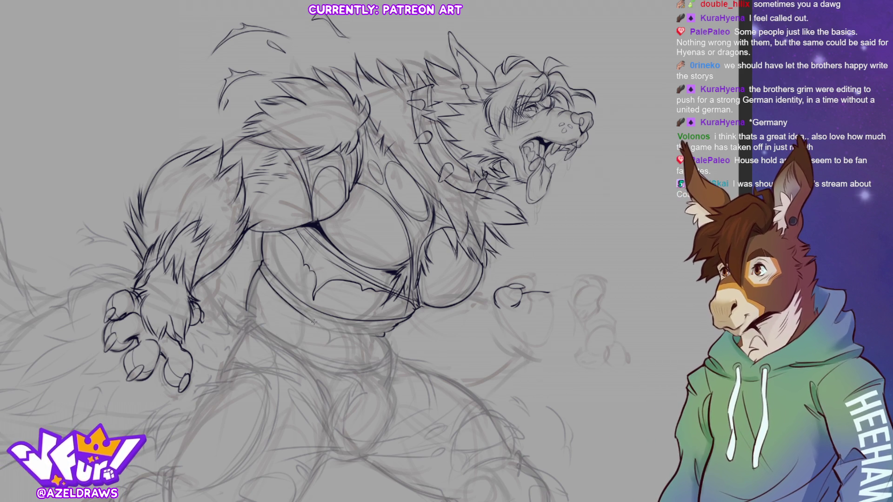
mouse_move(325, 335)
mouse_down()
mouse_move(331, 353)
mouse_move(372, 342)
mouse_up()
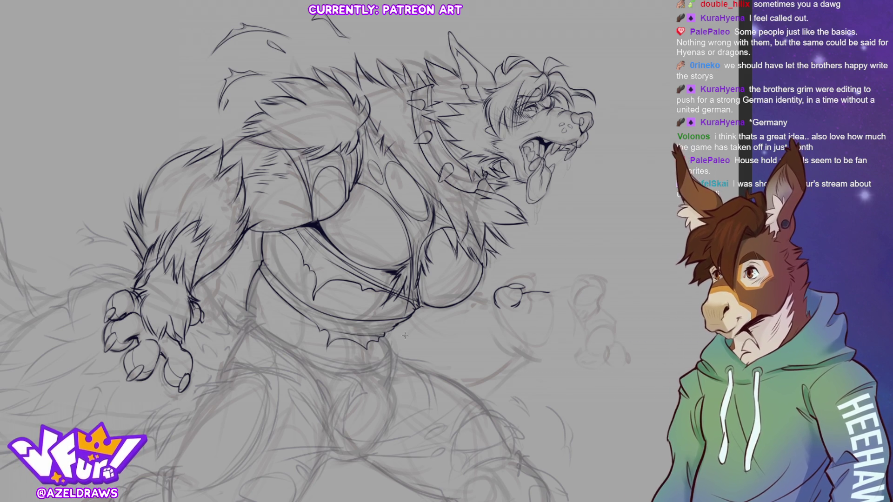
drag(489, 294, 531, 229)
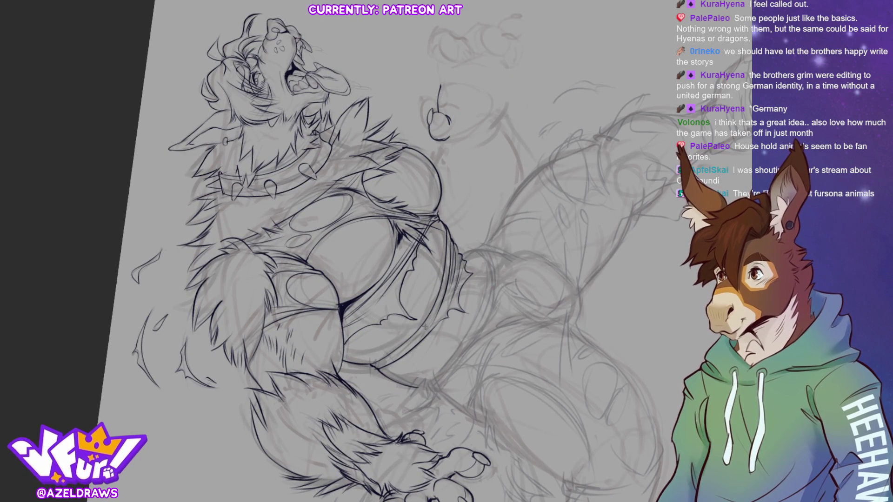
Add short ink strokes on the lower body and reset the canvas rotation
mouse_move(373, 371)
mouse_down()
mouse_move(413, 347)
mouse_move(434, 321)
mouse_up()
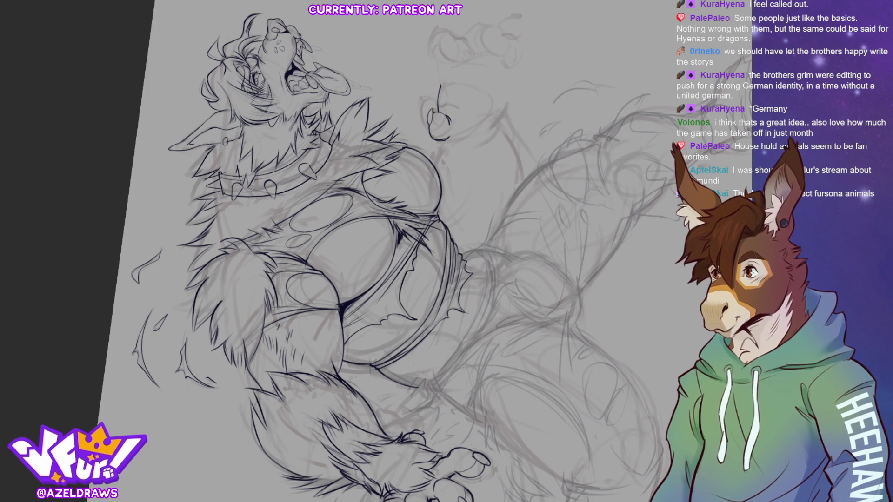
key(Delete)
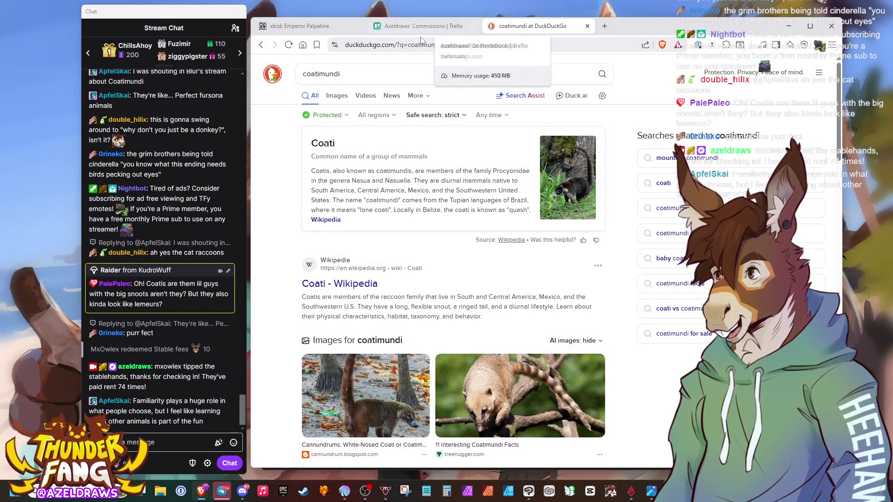
Show image results for 'coatimundi' and select the query to replace it
click(336, 95)
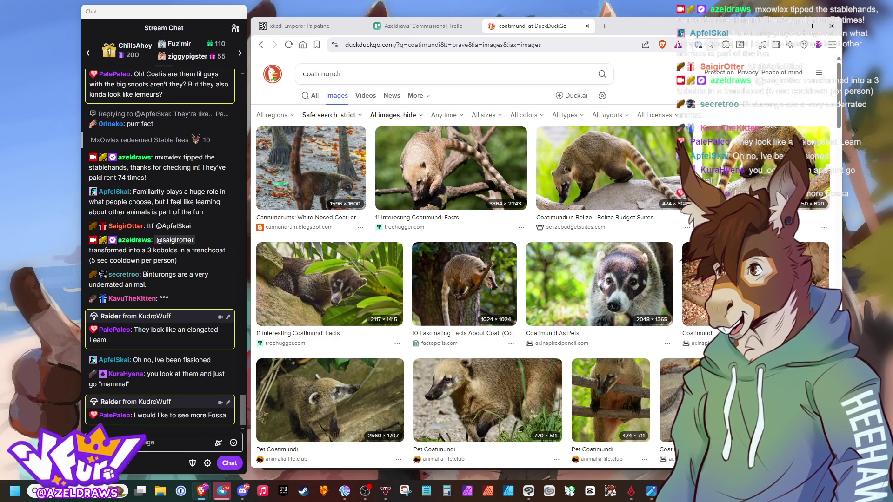
double_click(341, 73)
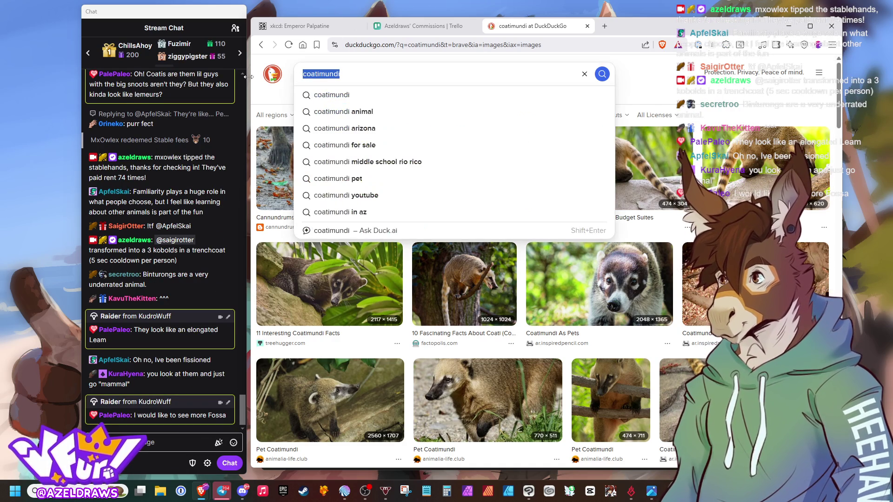
text(fossa)
Search images for 'fossa' and preview the Fossa Habitat photo of a fossa on a branch
key(Return)
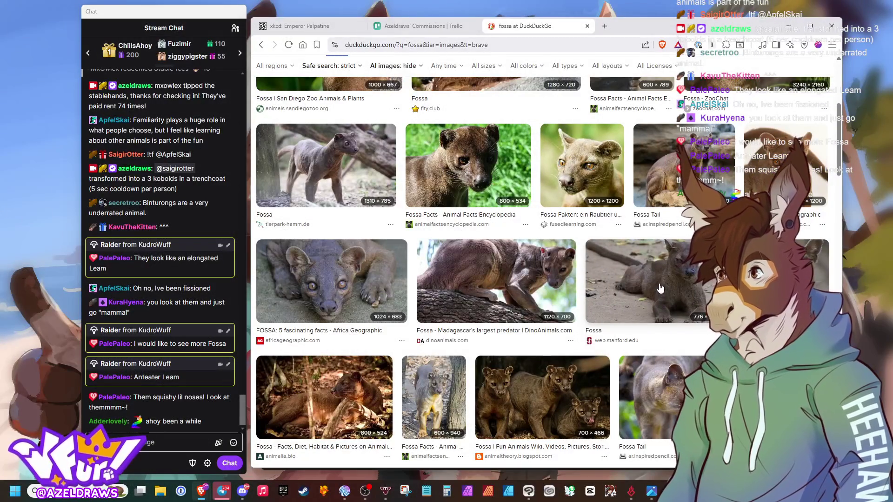
click(661, 287)
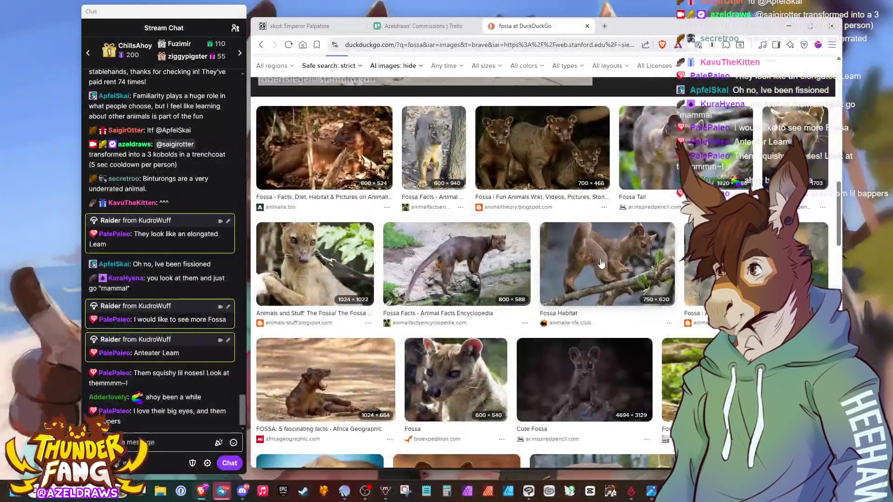
click(600, 263)
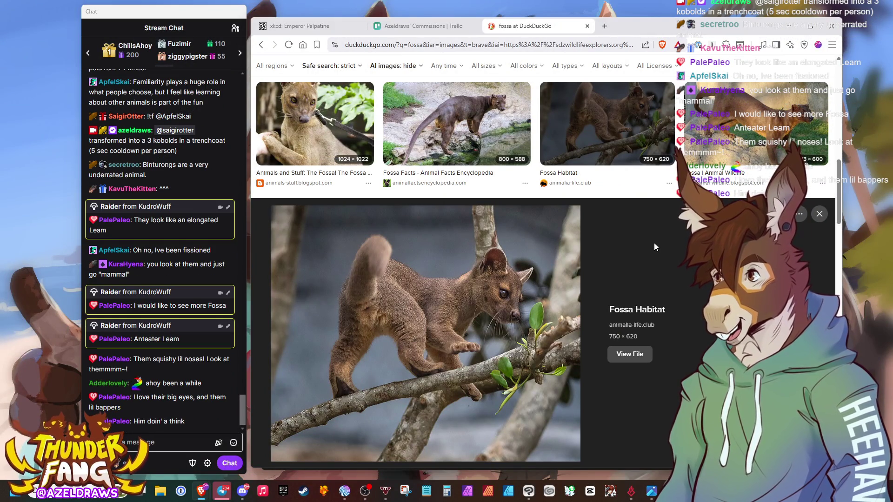
scroll(657, 245, down, 1)
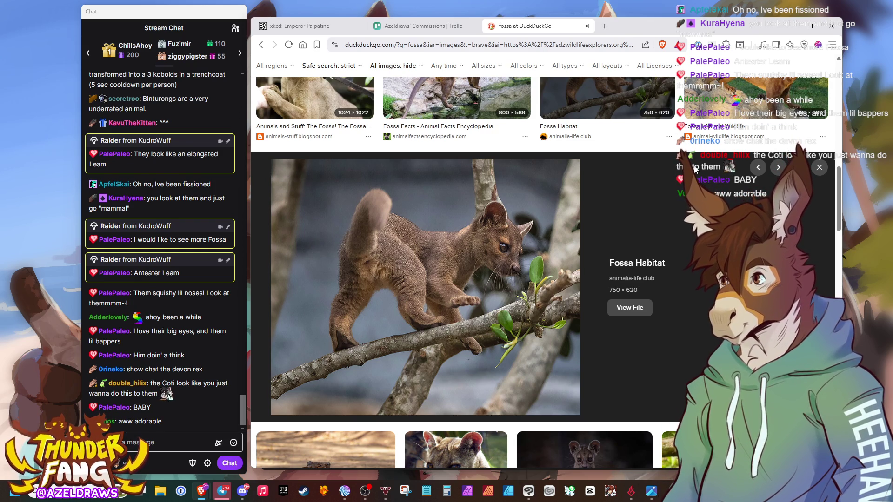
In a new tab, view image results for 'devon rex', then close that tab
click(605, 27)
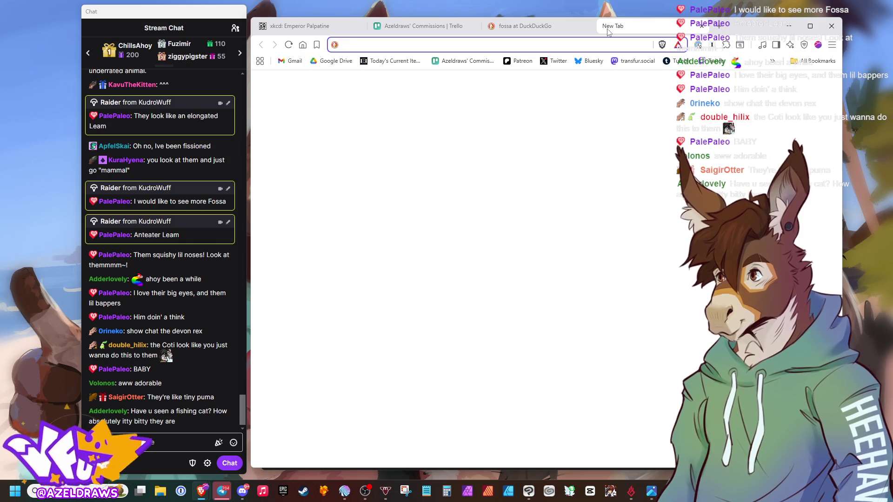
text(devo)
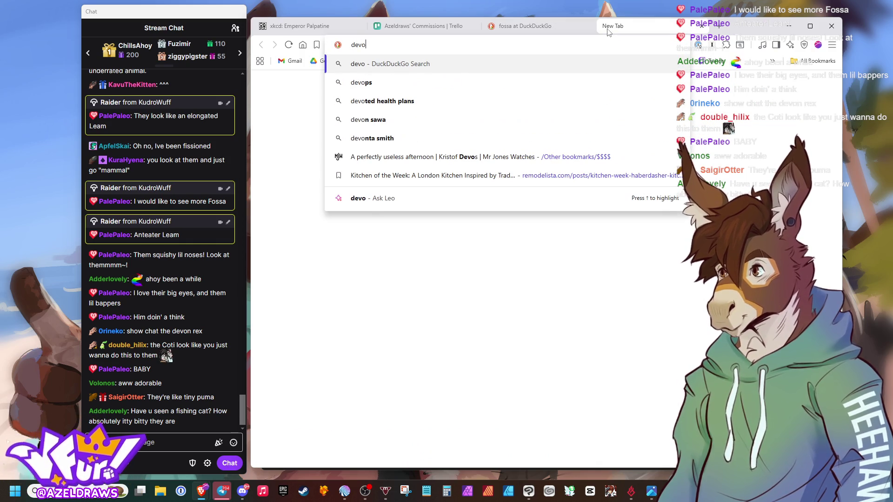
text(n rex)
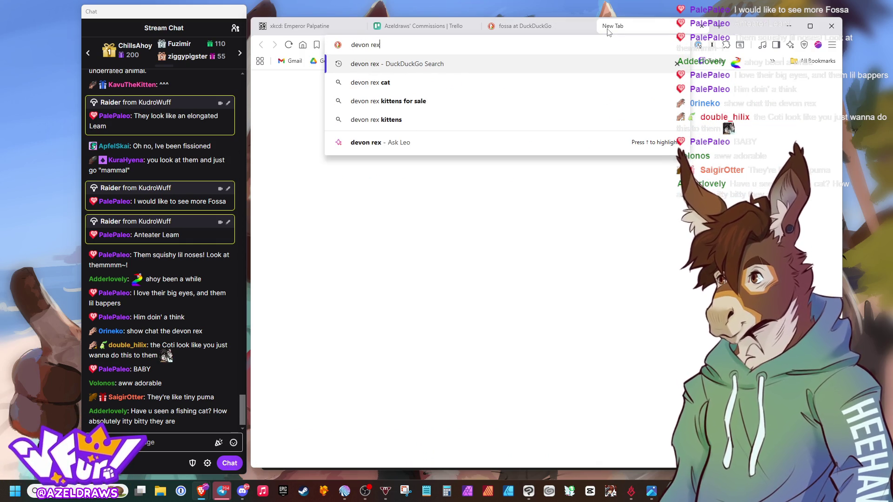
key(Return)
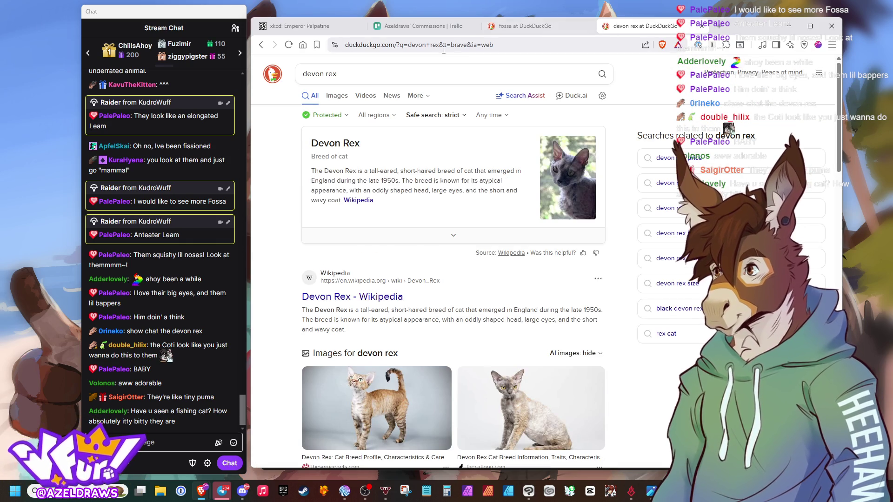
click(337, 96)
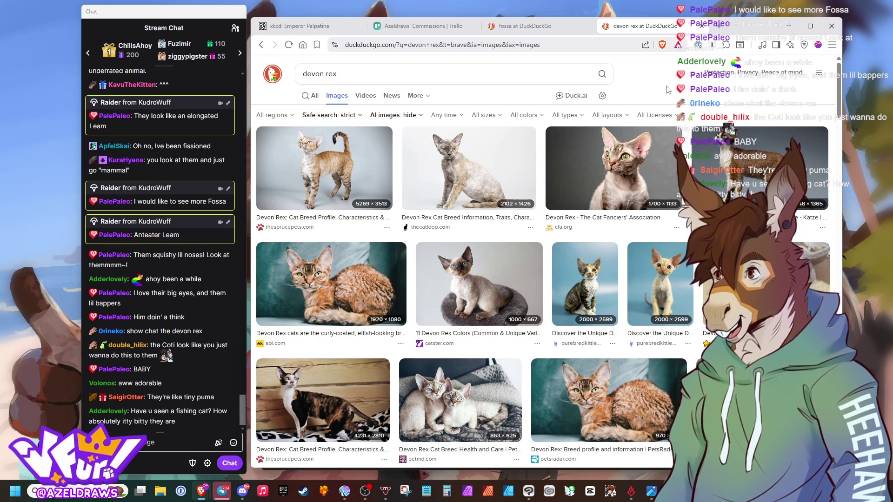
middle_click(630, 26)
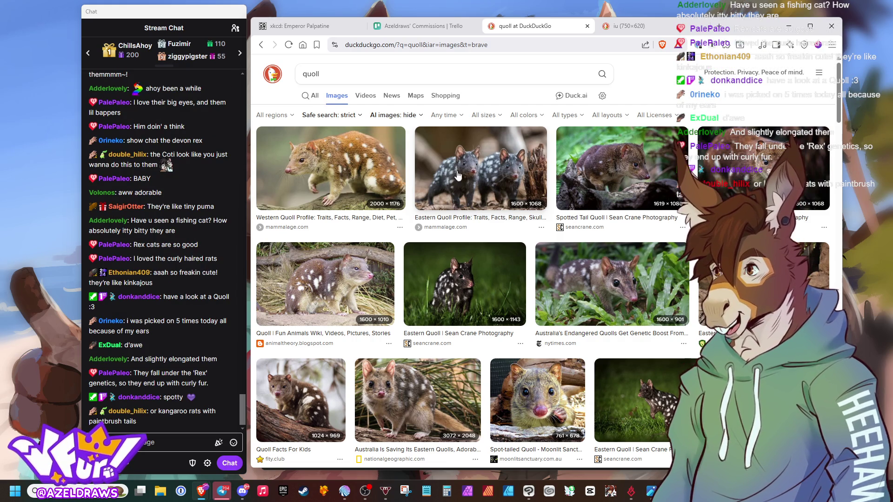
Search images for 'kangaroo rat', then edit the query toward 'tree kangaroo'
click(340, 73)
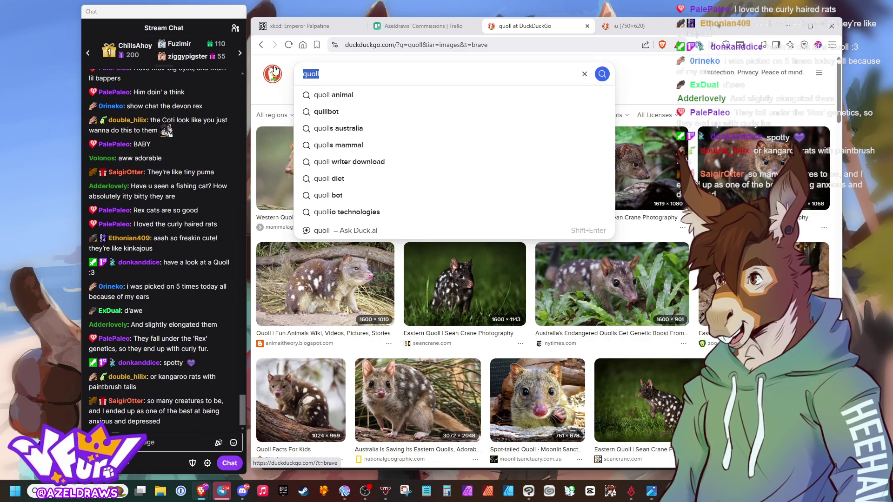
text(kangaro)
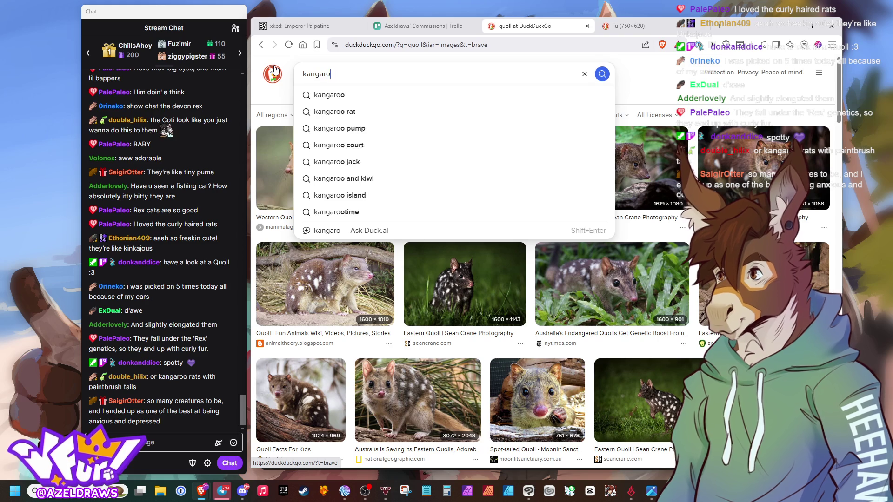
text(o rat)
key(Return)
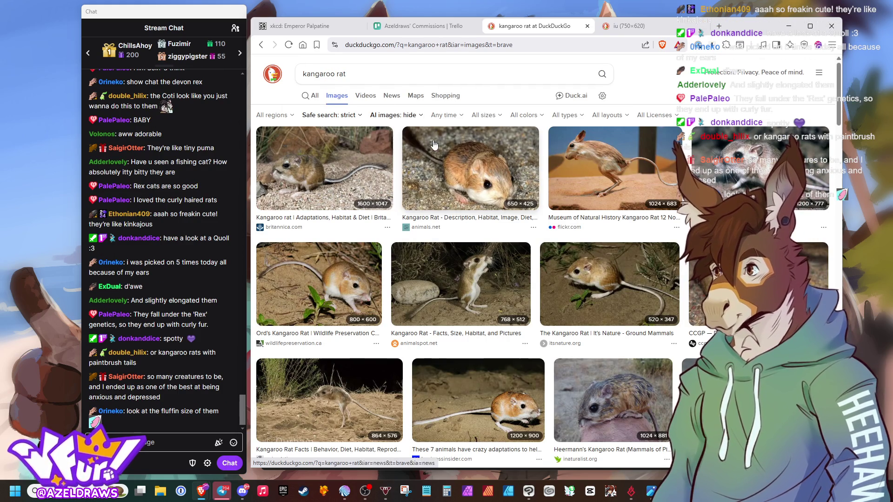
scroll(489, 244, down, 2)
scroll(628, 264, up, 2)
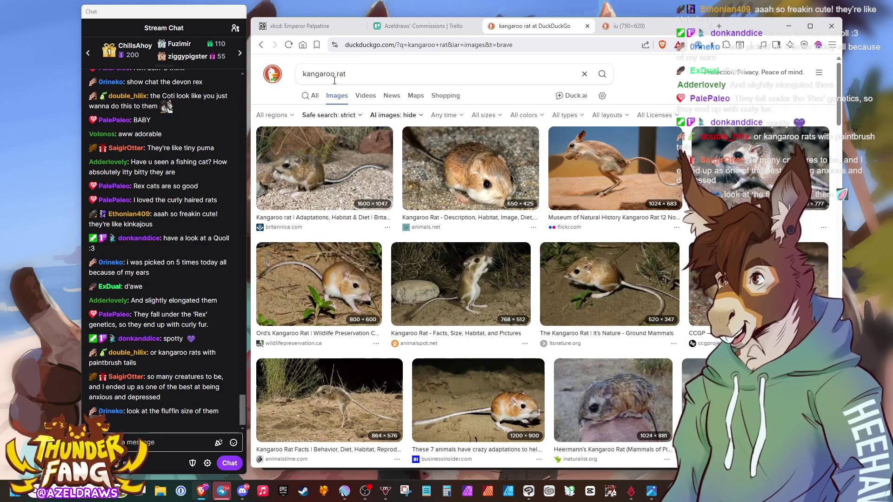
click(360, 74)
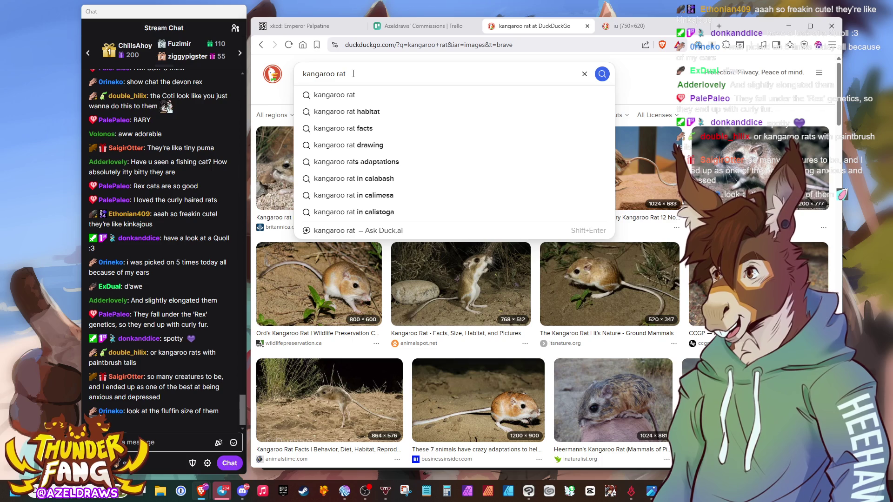
key(BackSpace)
key(BackSpace)
key(BackSpace)
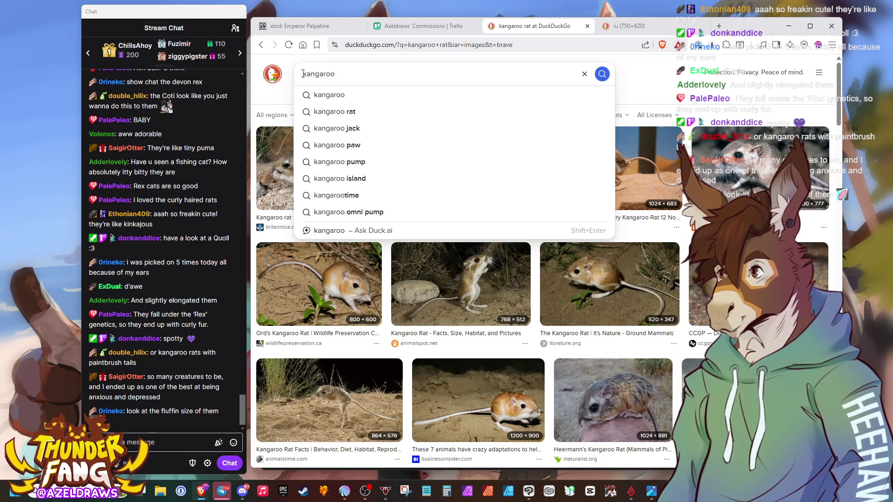
click(302, 74)
text(tree)
Run the 'tree kangaroo' image search, move the browser left and preview the Tree Kangaroo Cute photo
key(Return)
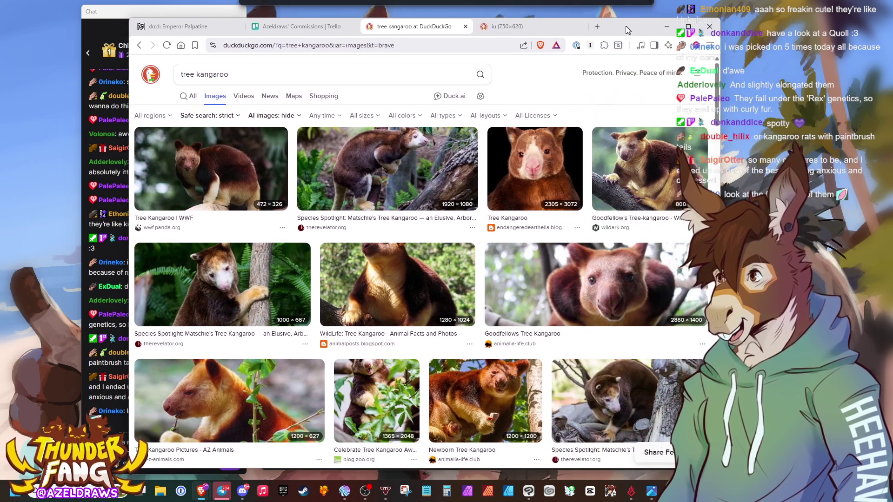
drag(749, 28, 617, 25)
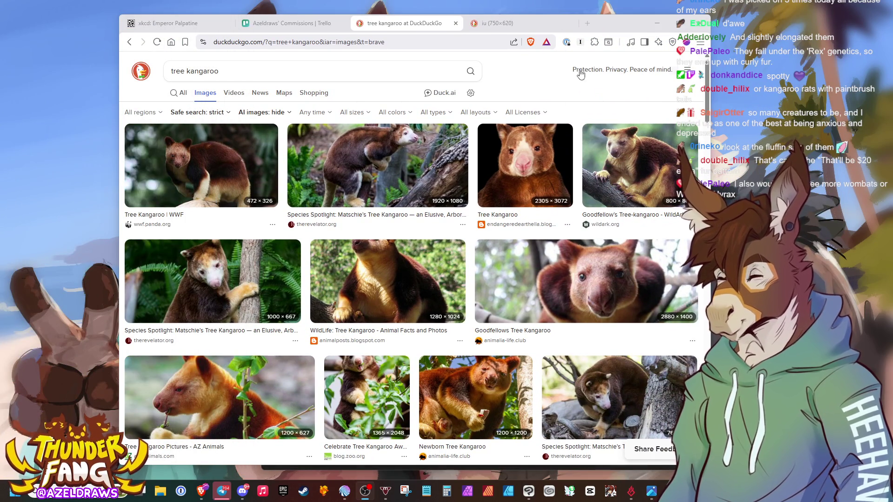
drag(620, 24, 577, 29)
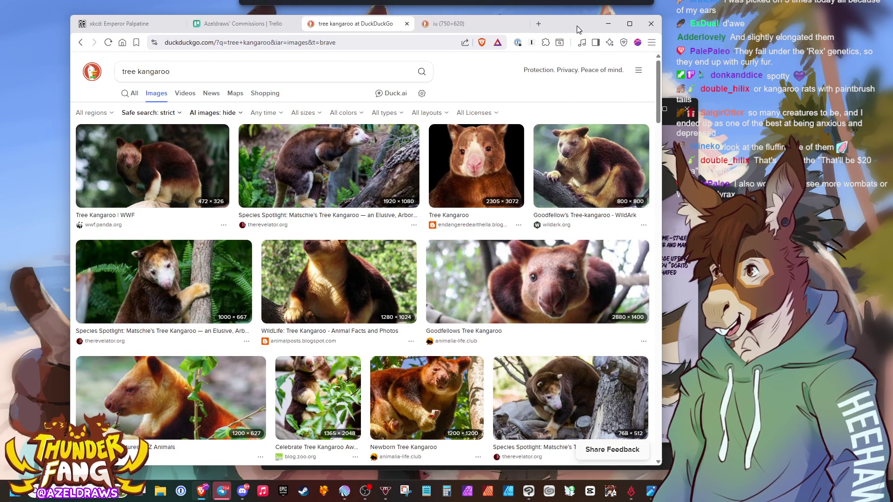
scroll(548, 177, down, 2)
scroll(547, 176, down, 2)
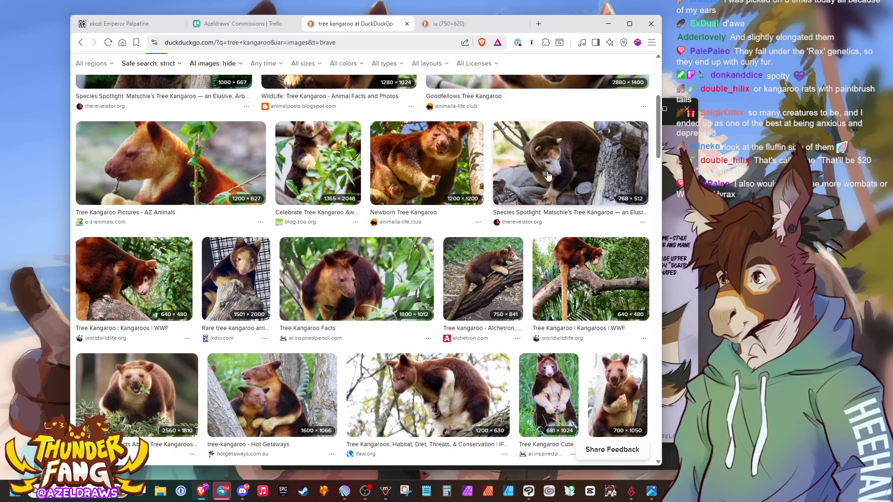
scroll(551, 174, down, 1)
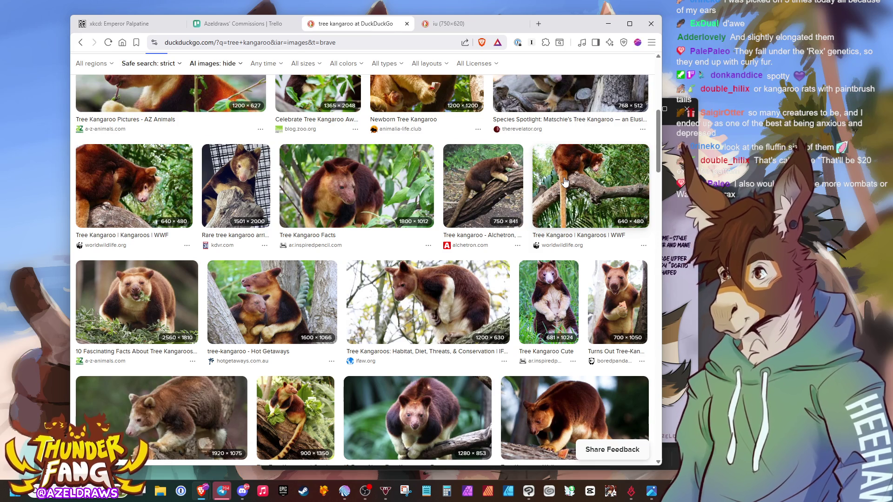
scroll(564, 182, down, 2)
click(563, 203)
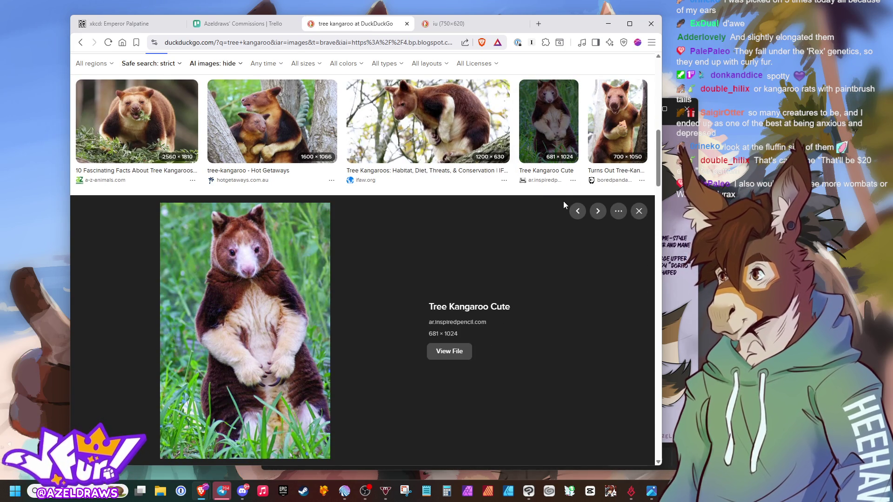
scroll(527, 213, down, 3)
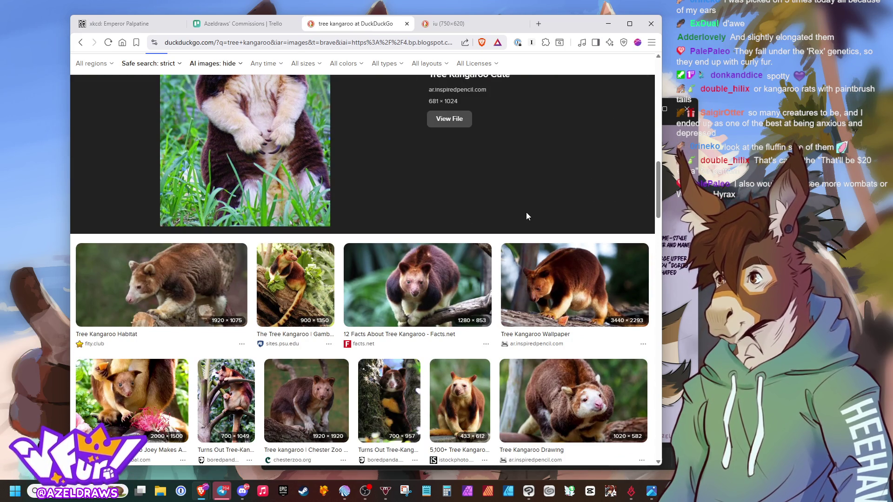
scroll(526, 212, down, 1)
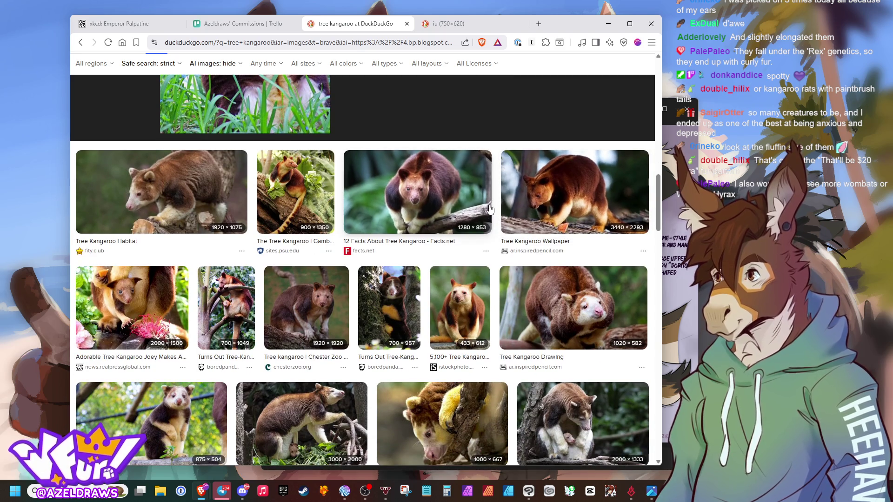
scroll(490, 208, down, 2)
scroll(490, 208, down, 1)
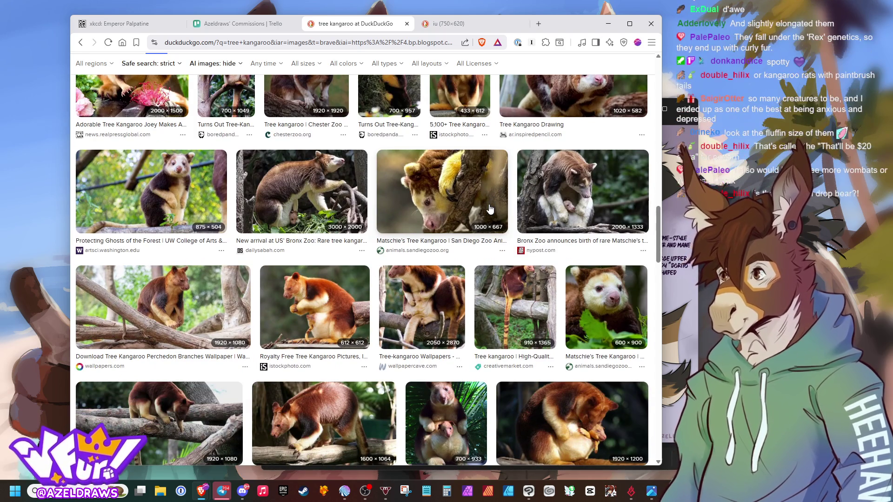
scroll(490, 208, down, 1)
scroll(490, 208, down, 1)
scroll(490, 208, down, 1)
scroll(490, 208, down, 2)
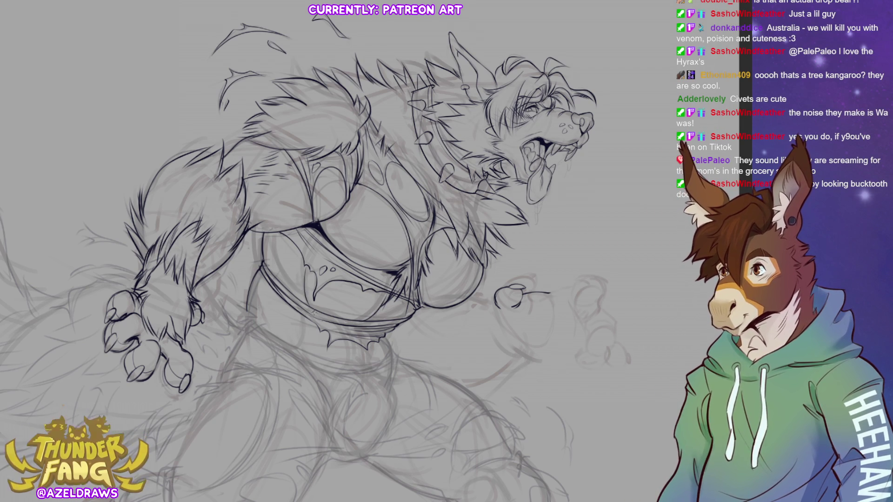
Ink short strokes on the lower belly below the waistband and along the hip
drag(302, 319, 298, 340)
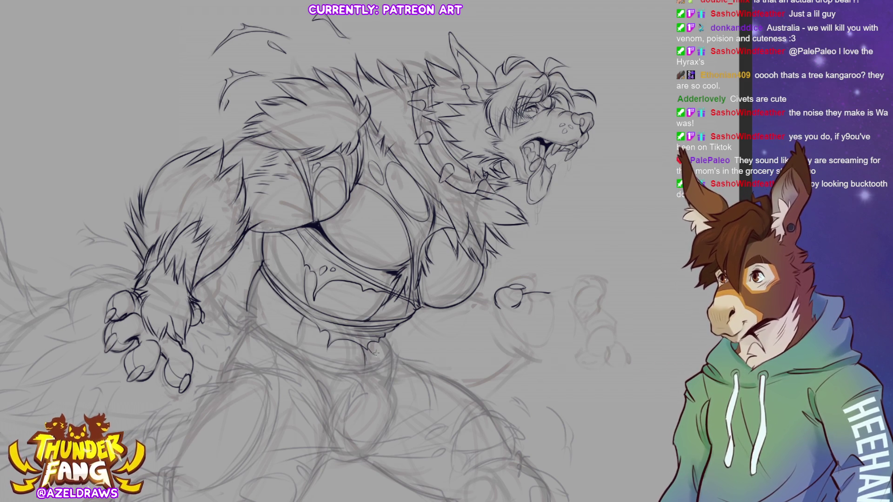
mouse_move(353, 368)
mouse_down()
mouse_move(345, 378)
mouse_move(386, 364)
mouse_move(366, 378)
mouse_move(373, 366)
mouse_move(374, 377)
mouse_up()
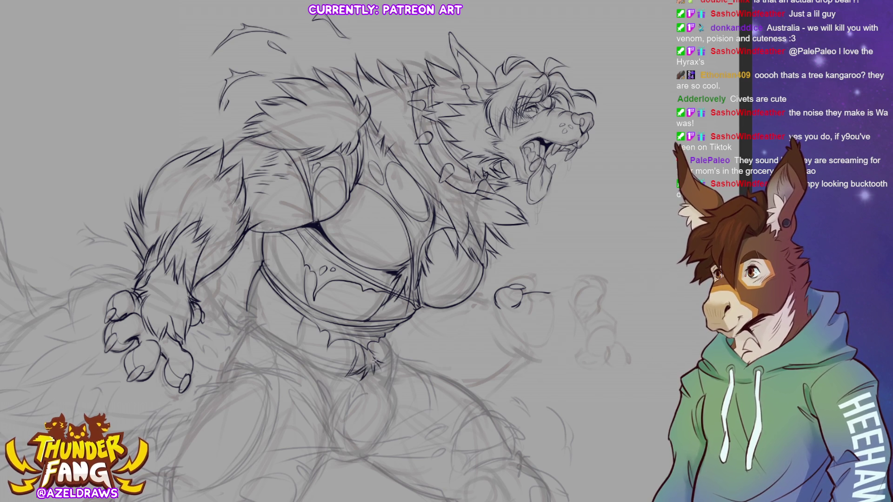
mouse_move(349, 337)
mouse_down()
mouse_move(358, 357)
mouse_move(388, 353)
mouse_up()
drag(399, 323, 419, 310)
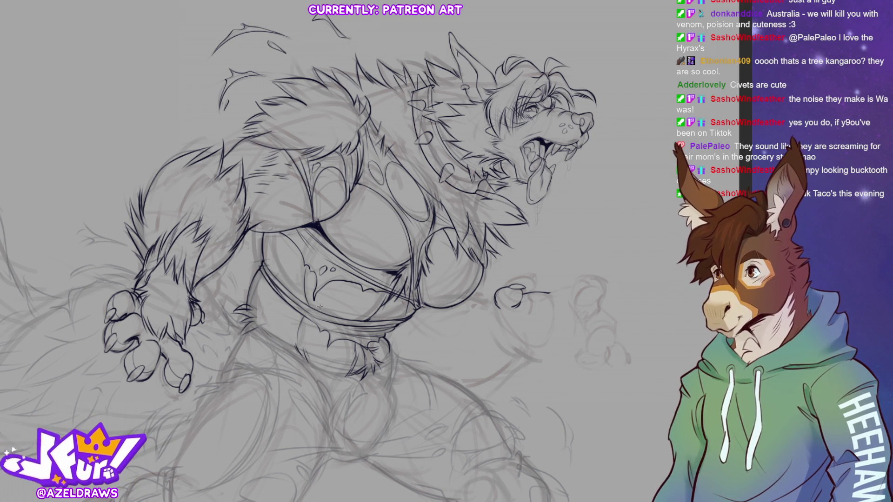
Ink a longer line along the lower edge of the beast's waist
drag(335, 251, 419, 160)
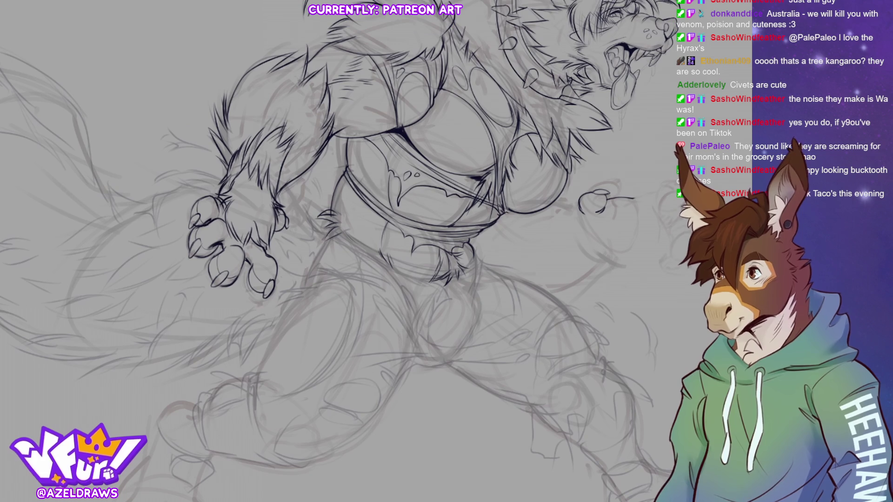
mouse_move(342, 227)
mouse_down()
mouse_move(433, 272)
mouse_move(423, 268)
mouse_move(474, 261)
mouse_move(480, 250)
mouse_move(458, 268)
mouse_up()
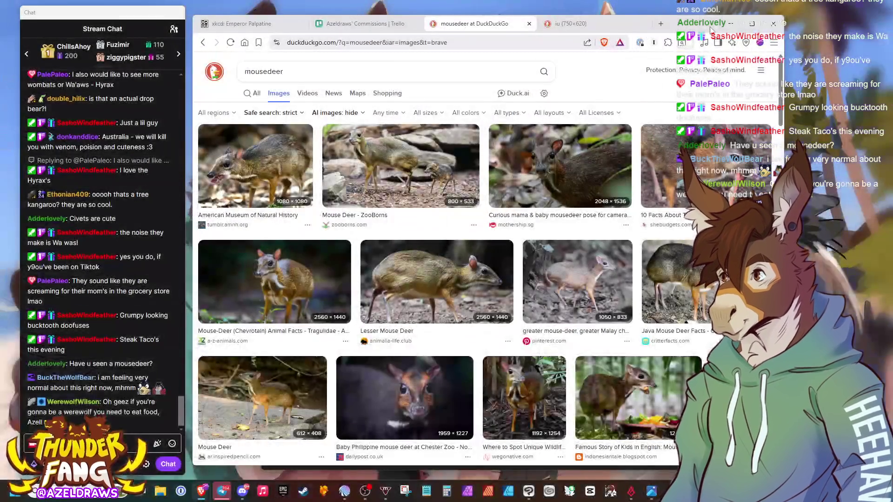
Preview the ZooBorns mouse deer photo, then the American Museum of Natural History image
click(409, 158)
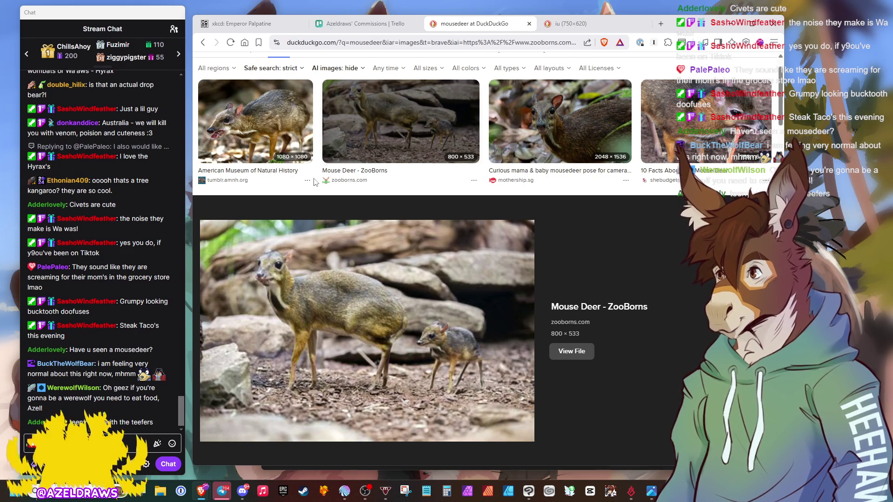
click(293, 139)
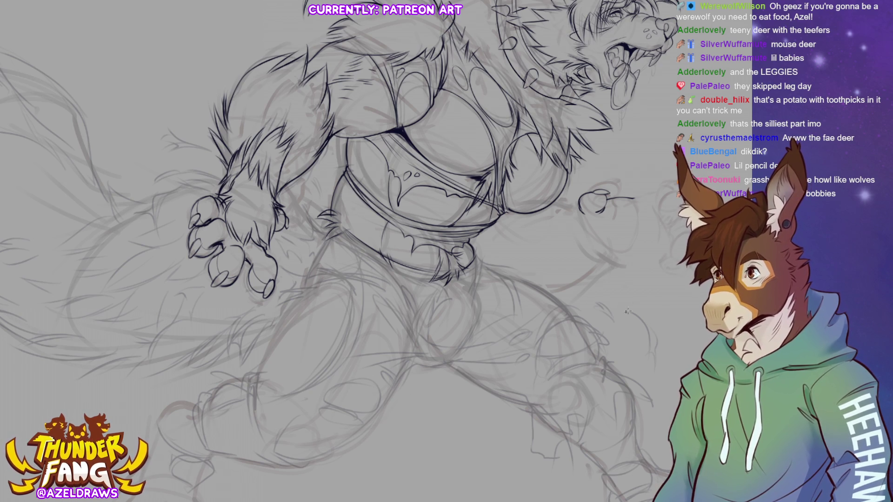
Doodle a tiny stick-legged deer with ears in the canvas's top-left corner
key(ctrl+0)
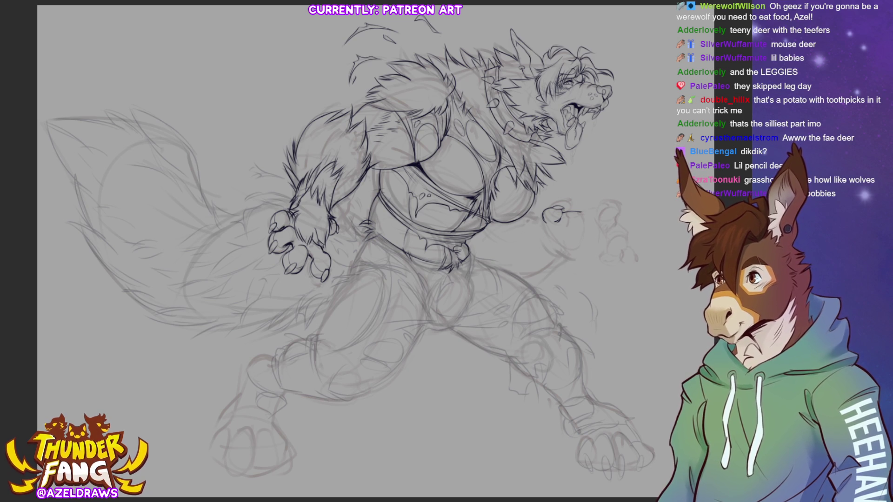
scroll(361, 249, up, 2)
drag(489, 160, 349, 266)
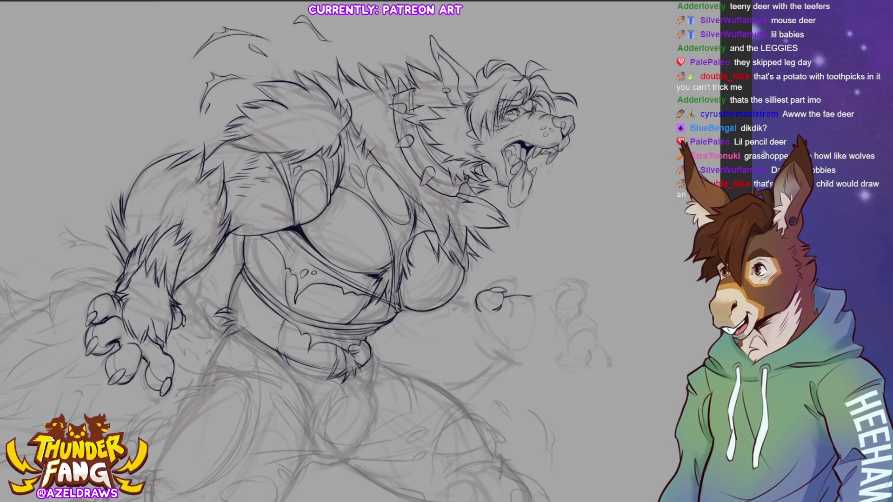
mouse_move(74, 78)
mouse_down()
mouse_move(57, 85)
mouse_move(112, 106)
mouse_move(81, 76)
mouse_move(78, 123)
mouse_move(111, 120)
mouse_up()
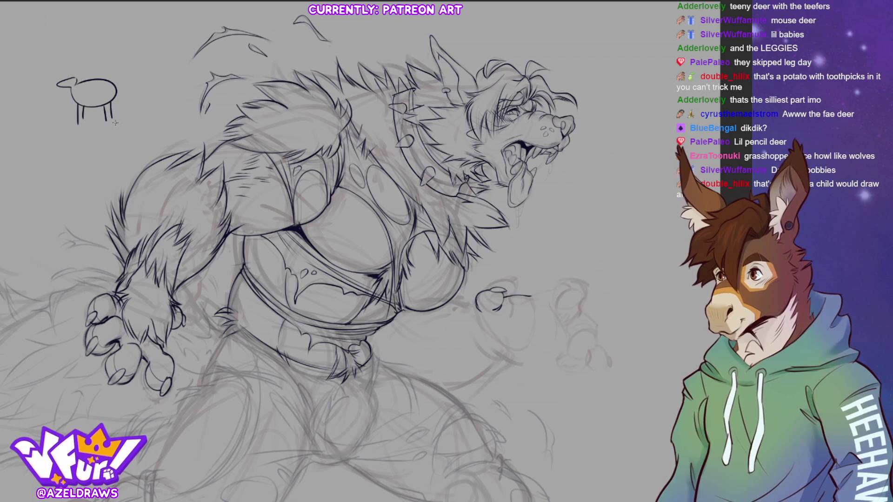
mouse_move(66, 79)
mouse_down()
mouse_move(68, 71)
mouse_move(73, 79)
mouse_up()
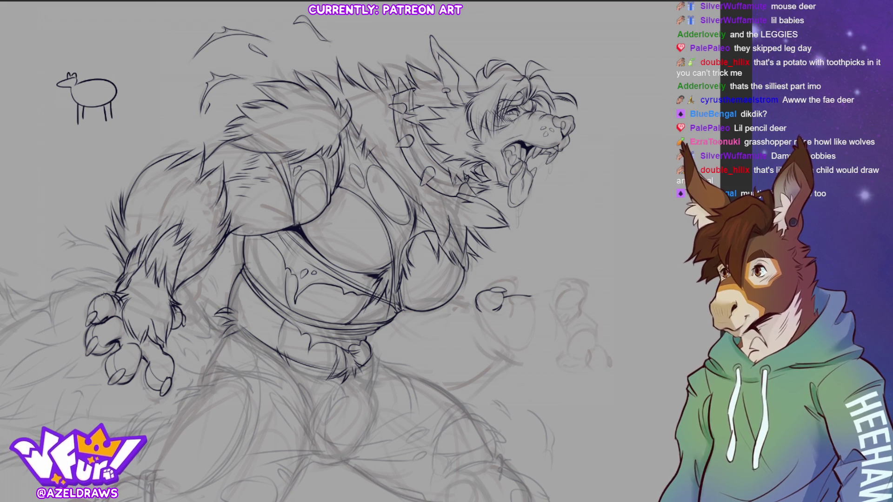
Undo the deer doodle strokes and start playing the Grasshopper Mouse Howl video on YouTube
key(ctrl+z)
key(ctrl+z)
key(ctrl+z)
key(ctrl+z)
key(ctrl+z)
key(ctrl+z)
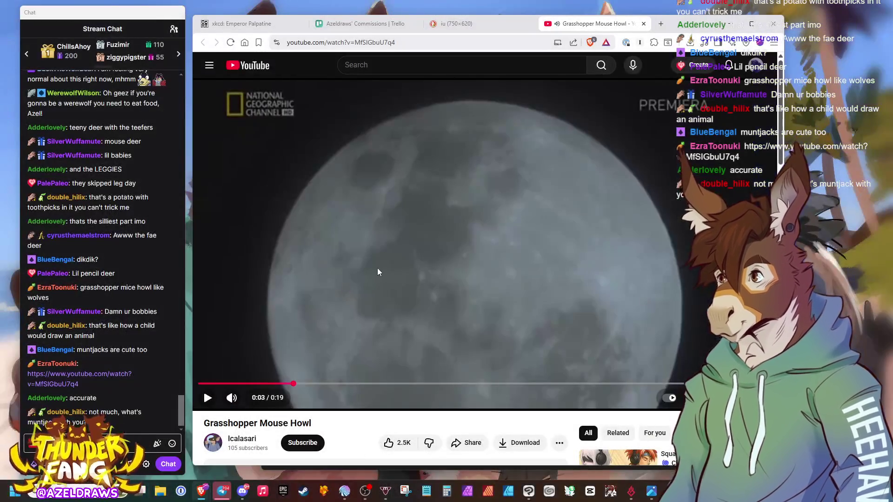
click(377, 268)
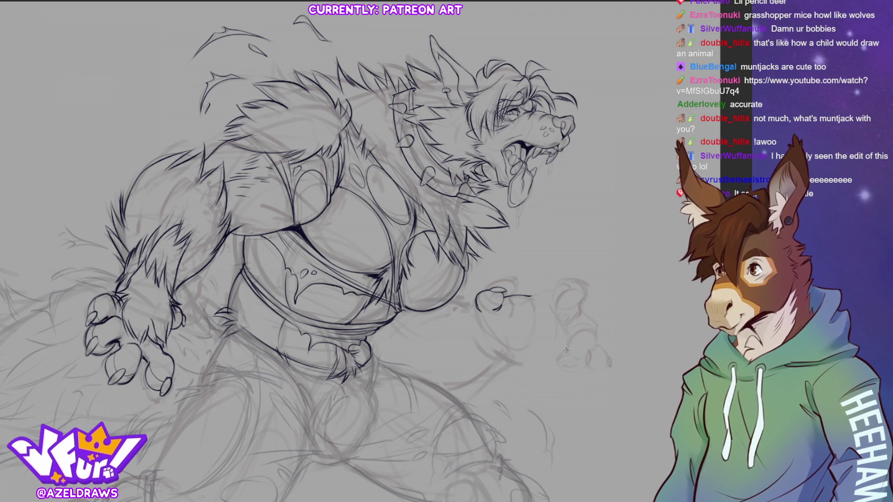
Ink the top outline, downward edge and knuckle curve of the second fist
mouse_move(534, 299)
mouse_down()
mouse_move(578, 281)
mouse_move(586, 291)
mouse_up()
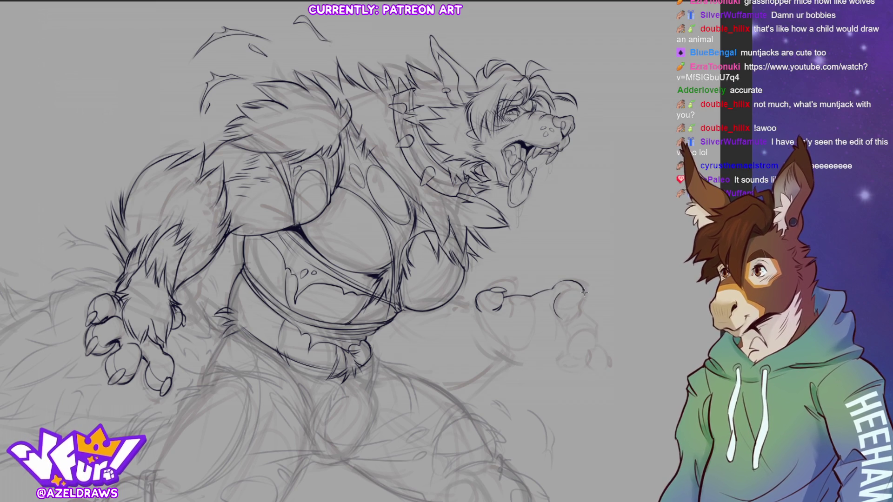
drag(584, 293, 584, 311)
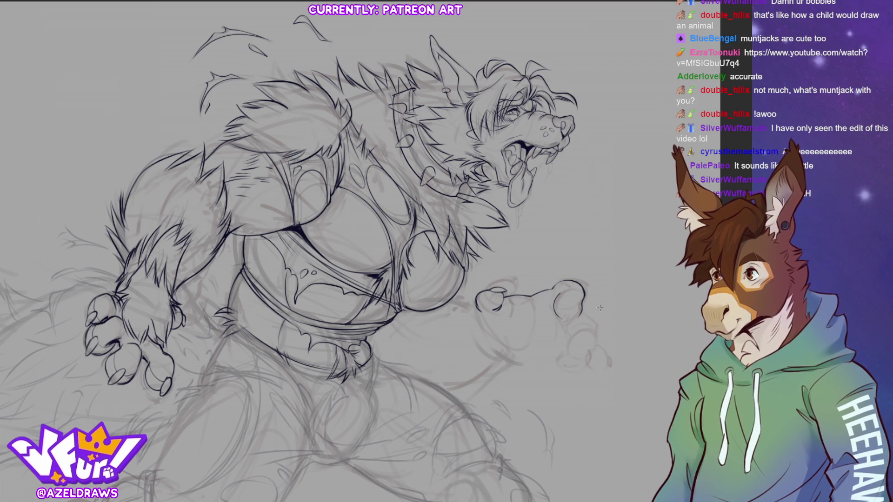
mouse_move(574, 309)
mouse_down()
mouse_move(562, 320)
mouse_move(585, 305)
mouse_up()
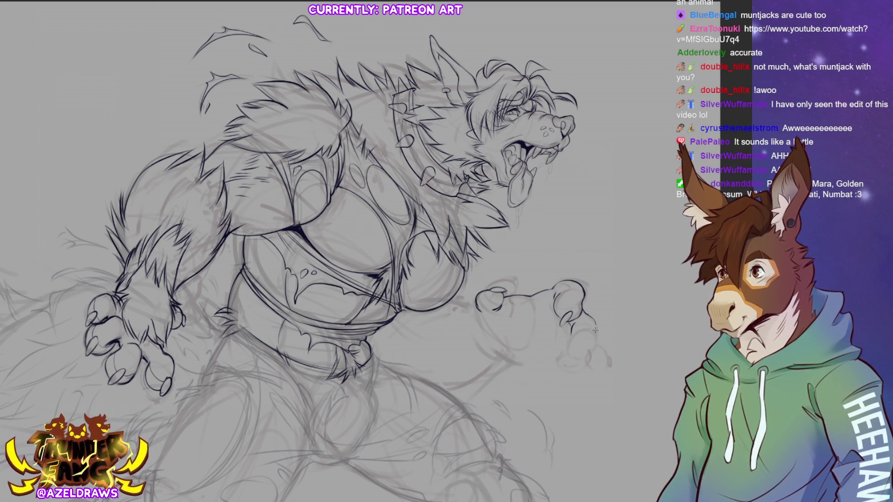
Ink the claws curving down from the second hand, including their edges and rounded tips
drag(574, 329, 574, 361)
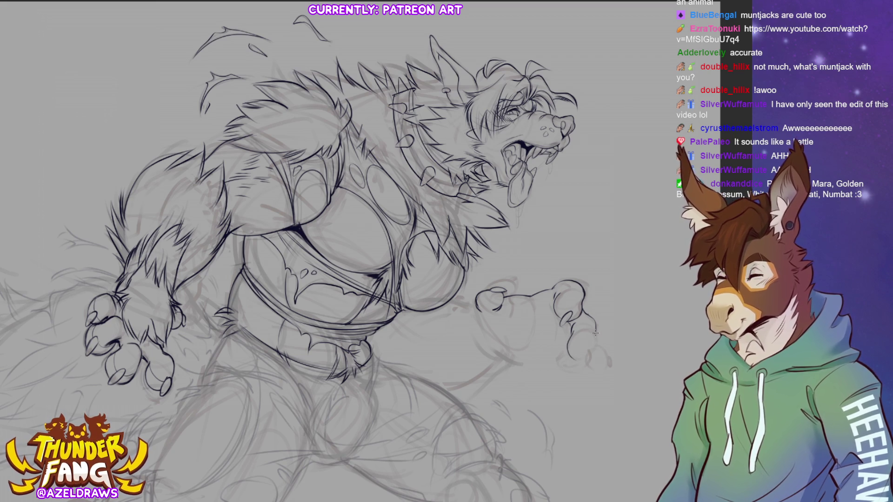
mouse_move(596, 328)
mouse_down()
mouse_move(594, 352)
mouse_move(580, 365)
mouse_up()
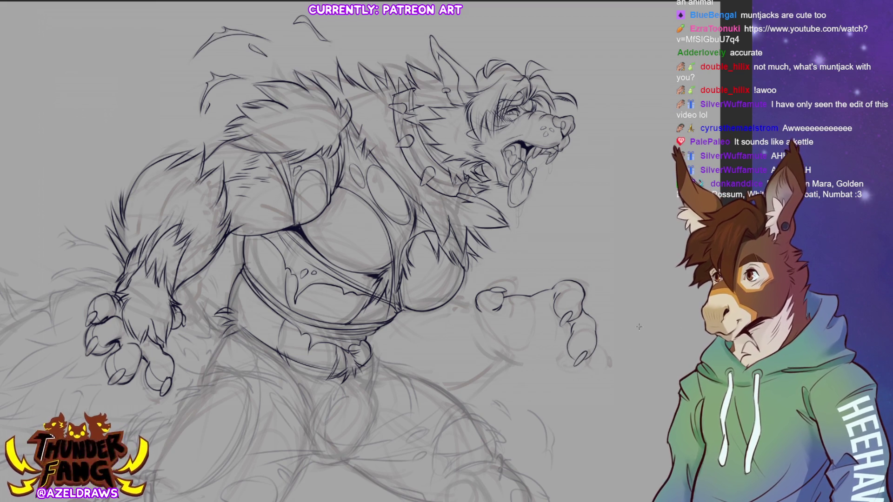
mouse_move(568, 346)
mouse_down()
mouse_move(566, 375)
mouse_move(591, 359)
mouse_move(608, 367)
mouse_up()
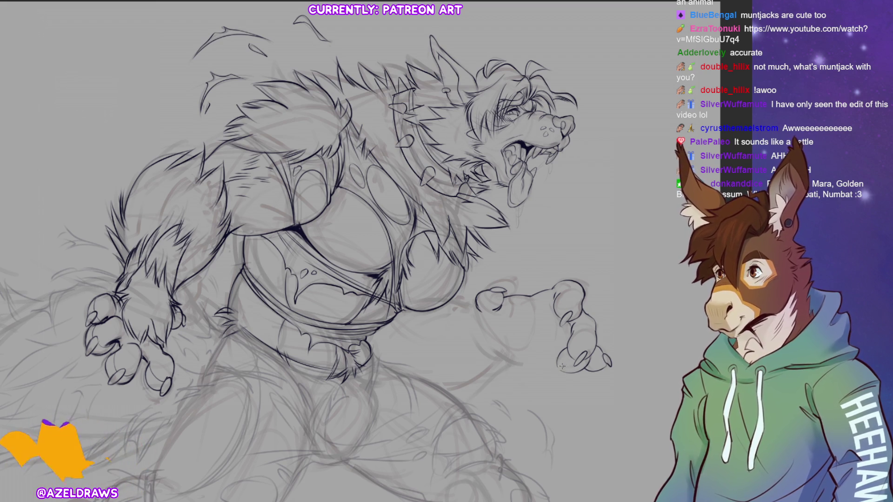
Redraw the lower claw tips darker, add detail marks near them and darken the fist's top outline
drag(562, 369, 554, 367)
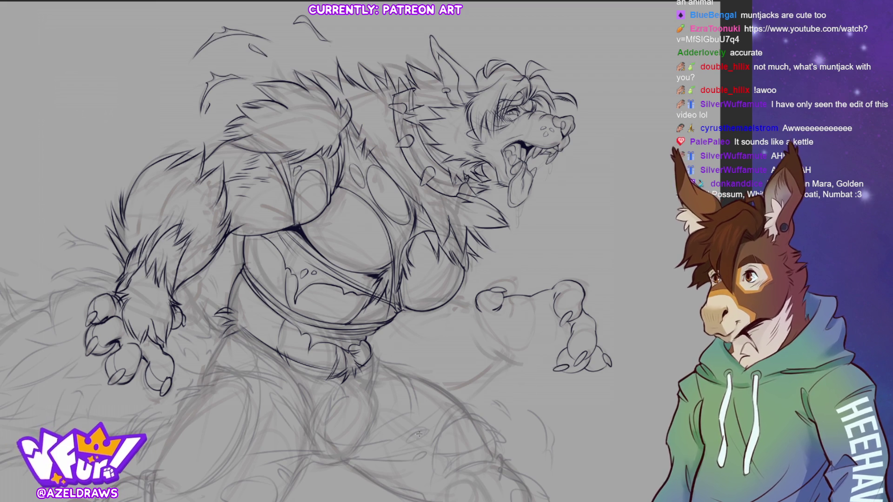
drag(588, 327, 597, 337)
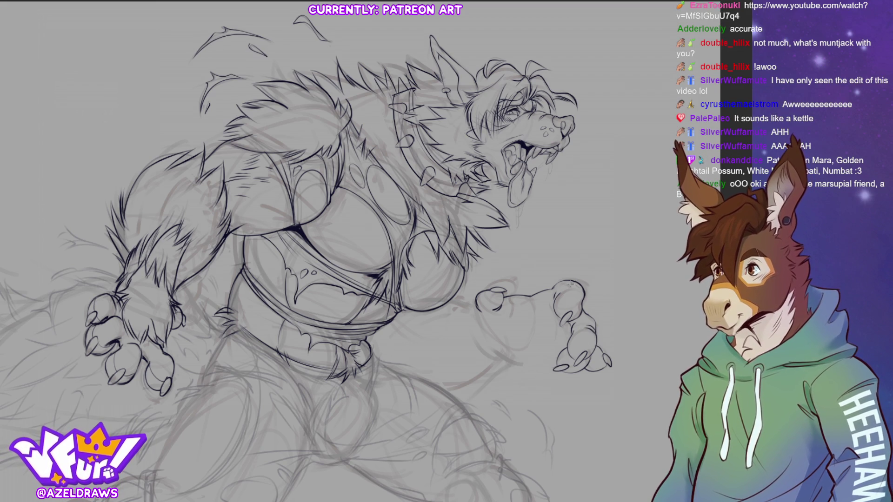
drag(571, 285, 582, 289)
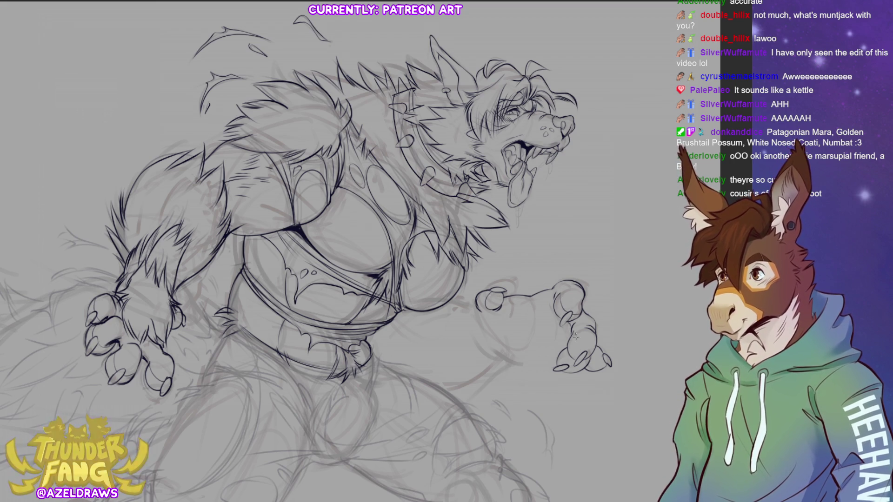
Darken the second hand's claw lines and ink the wrist and curved forearm outline
drag(602, 357, 575, 370)
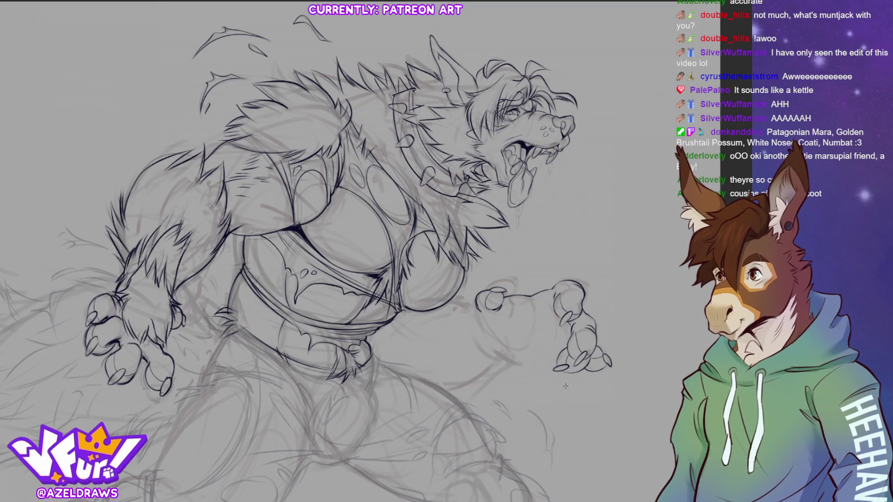
drag(568, 351, 565, 364)
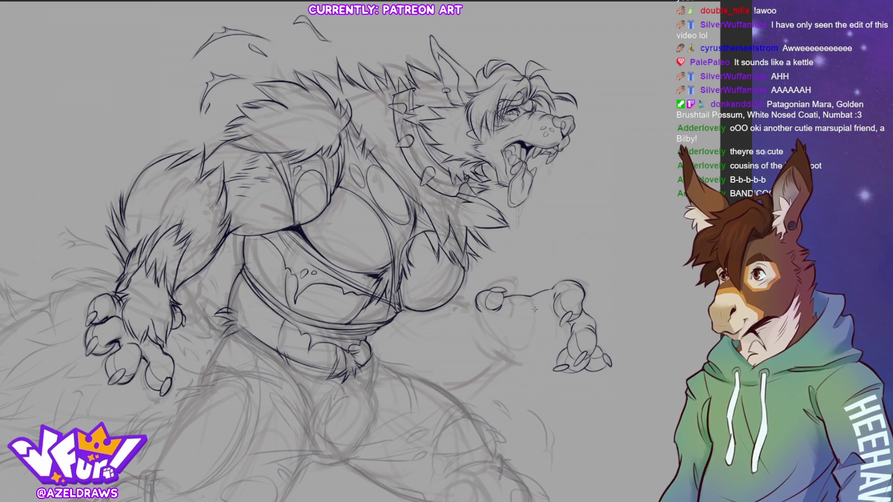
drag(531, 311, 551, 310)
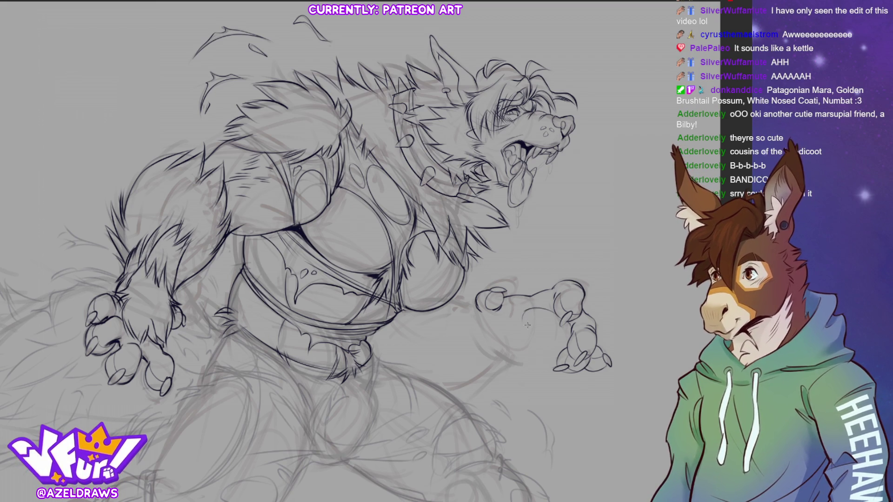
drag(527, 309, 531, 334)
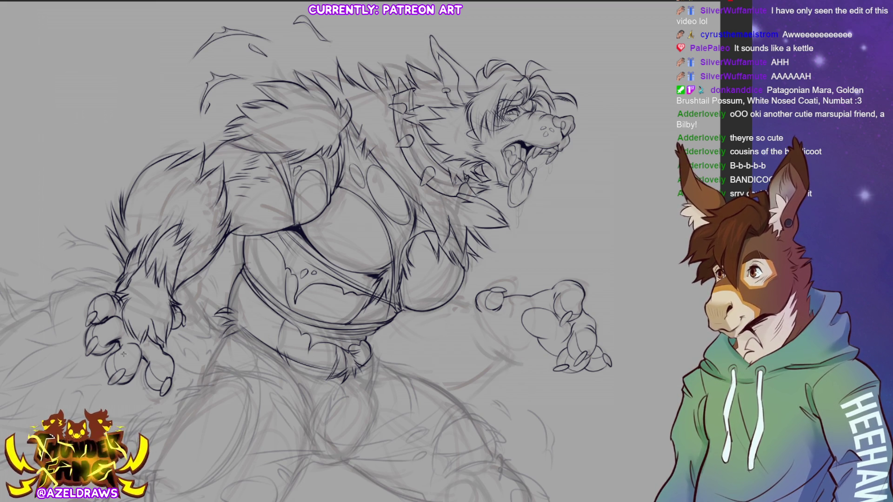
Add ink strokes below the hand and a line running down-left from the claws
drag(509, 354, 549, 353)
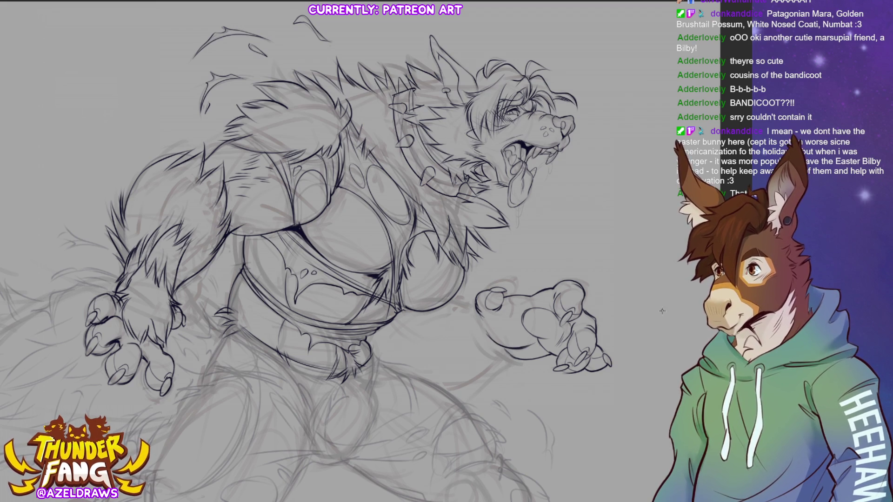
drag(453, 304, 472, 289)
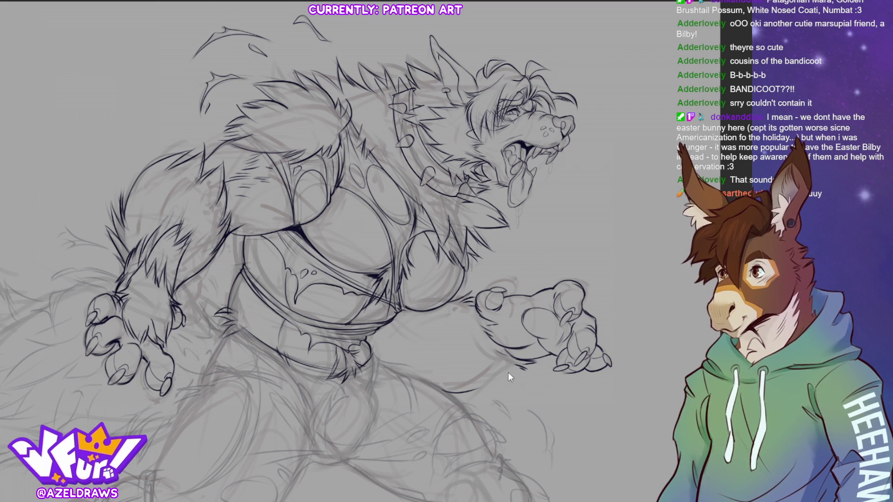
drag(506, 371, 452, 385)
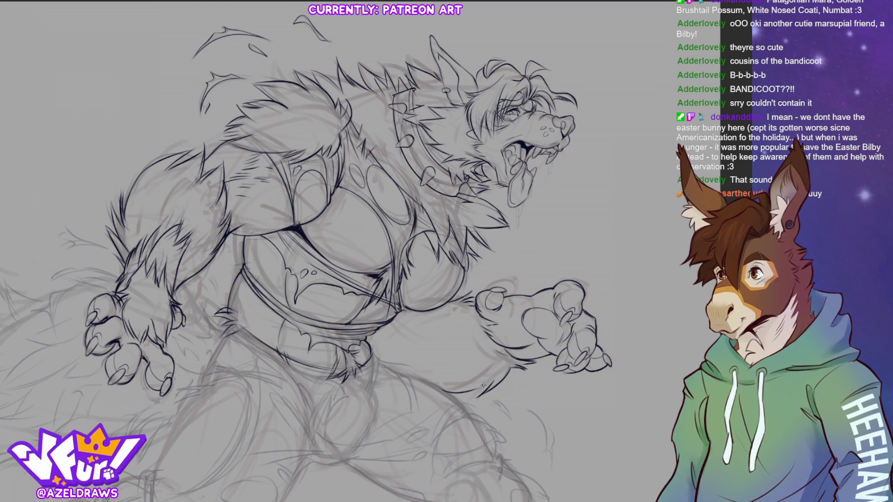